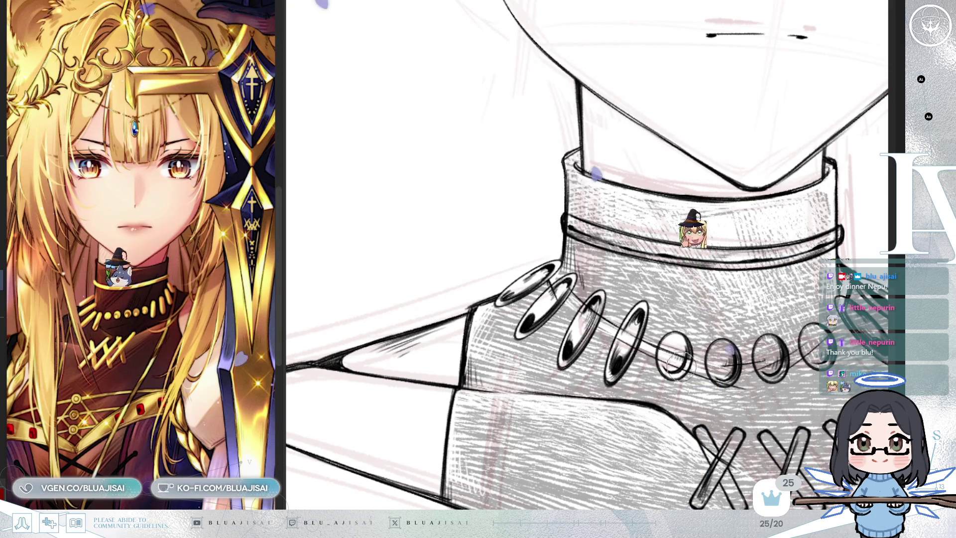
Pan across the collar's right and left sides and mirror the canvas to check the hatching.
{"action": "left_click_drag", "start_coordinate": [679, 361], "coordinate": [681, 342]}
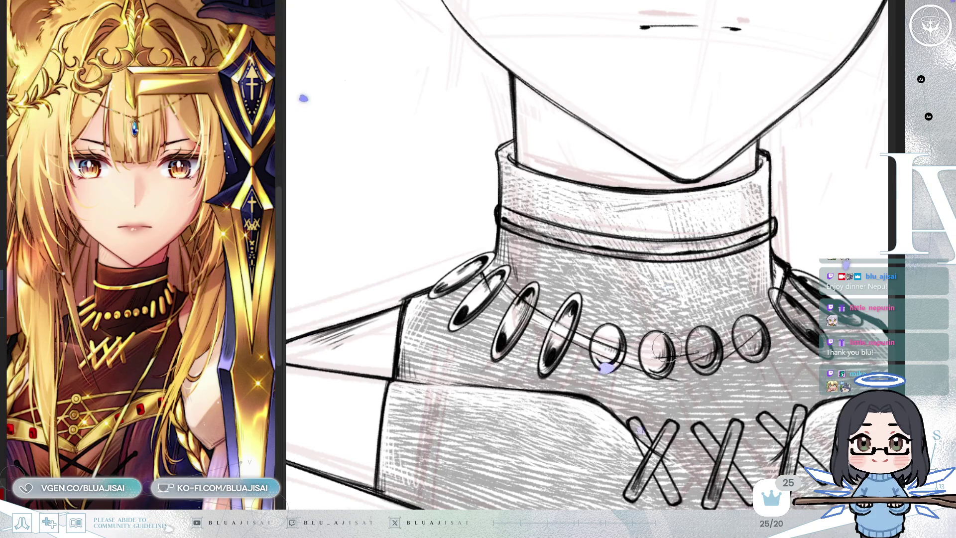
{"action": "left_click_drag", "start_coordinate": [781, 312], "coordinate": [738, 314]}
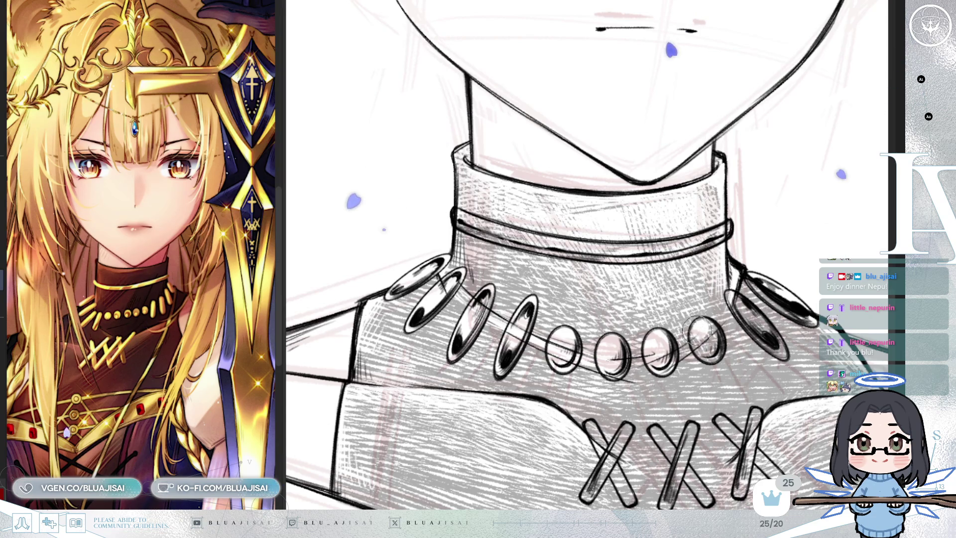
{"action": "key", "text": "h"}
{"action": "left_click_drag", "start_coordinate": [572, 356], "coordinate": [679, 366]}
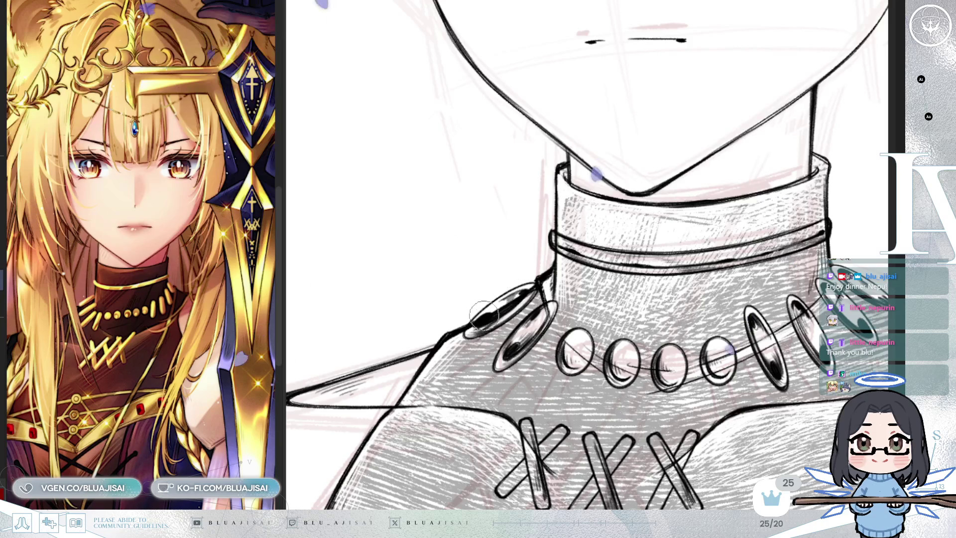
{"action": "scroll", "coordinate": [521, 340], "scroll_direction": "down", "scroll_amount": 3}
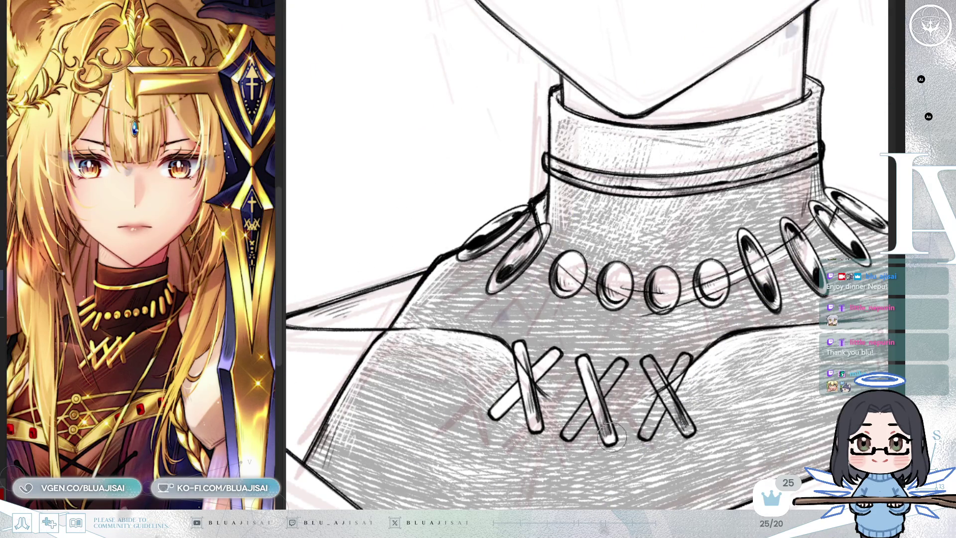
Rotate and pan over the crossed straps and upper collar, then zoom out to the whole bust.
{"action": "left_click_drag", "start_coordinate": [624, 396], "coordinate": [611, 323]}
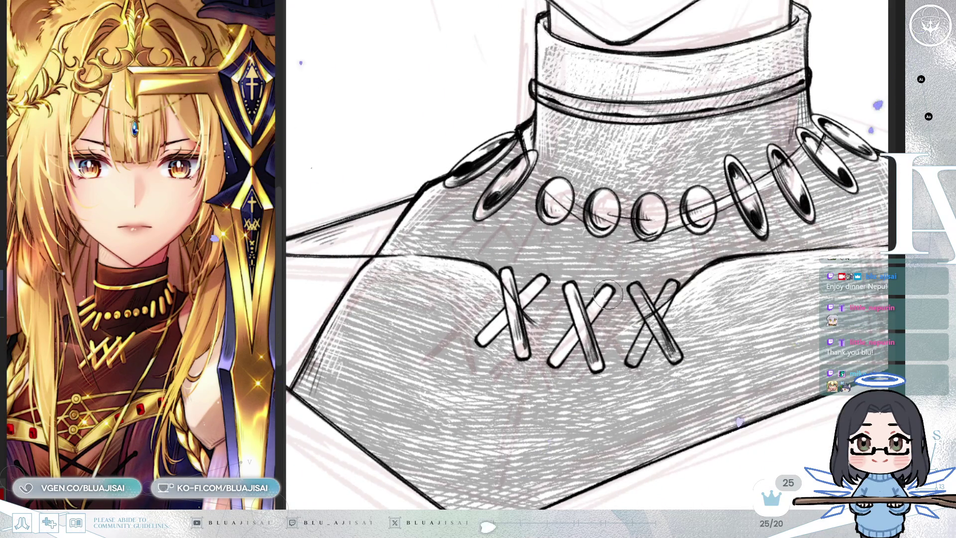
{"action": "key", "text": "^"}
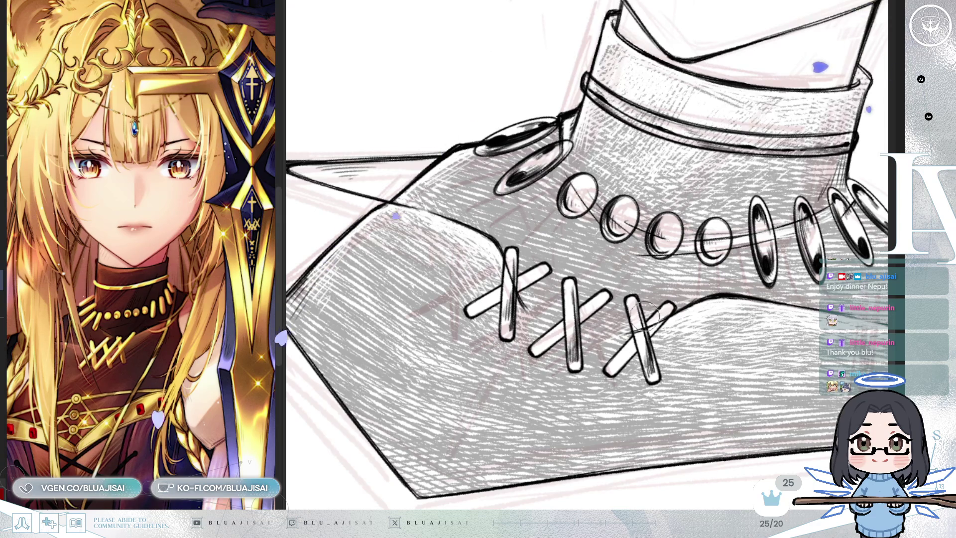
{"action": "mouse_move", "coordinate": [521, 146]}
{"action": "left_mouse_down"}
{"action": "mouse_move", "coordinate": [543, 217]}
{"action": "mouse_move", "coordinate": [492, 232]}
{"action": "left_mouse_up"}
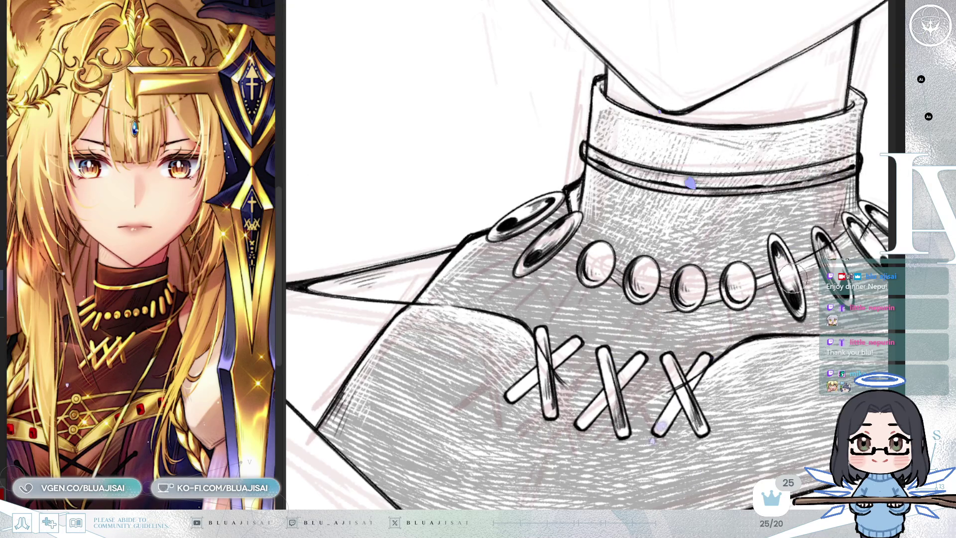
{"action": "left_click_drag", "start_coordinate": [795, 282], "coordinate": [686, 296]}
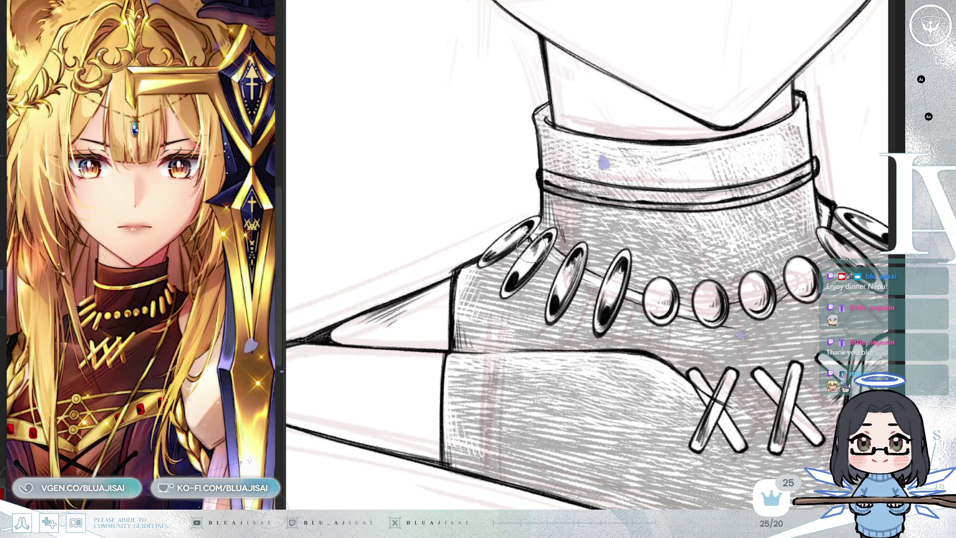
{"action": "left_click_drag", "start_coordinate": [759, 374], "coordinate": [670, 349]}
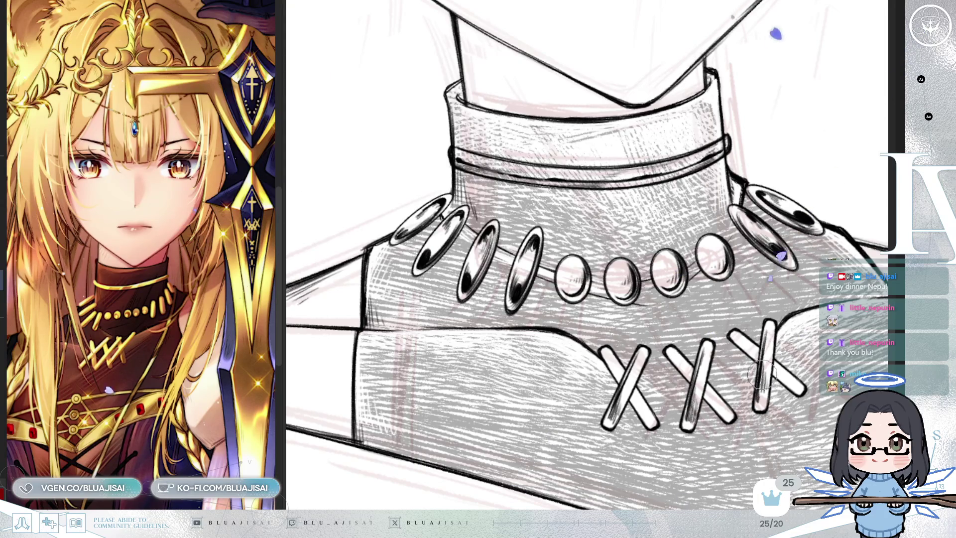
{"action": "scroll", "coordinate": [762, 373], "scroll_direction": "down", "scroll_amount": 5}
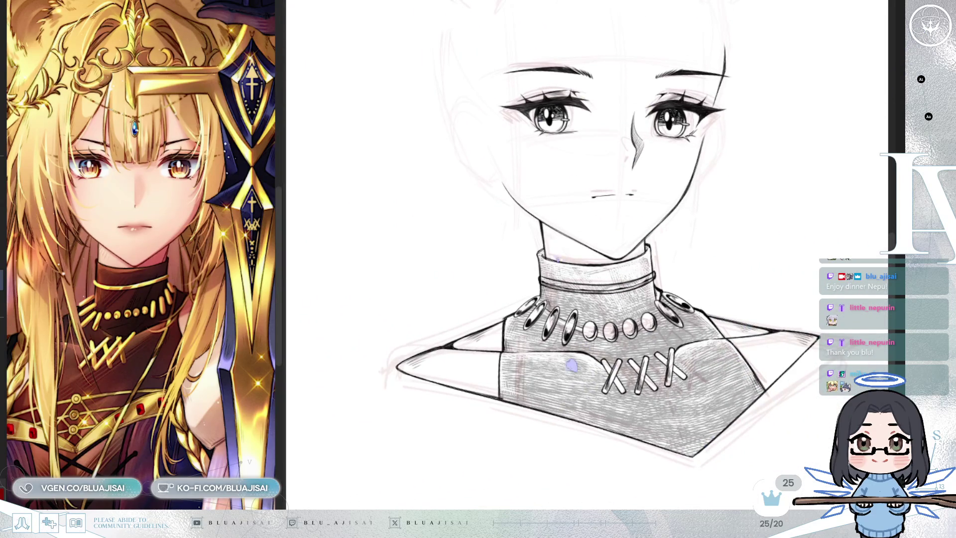
Tilt the canvas clockwise to ink the neck band and hatch the collar's folded right edge.
{"action": "left_click_drag", "start_coordinate": [571, 366], "coordinate": [504, 462]}
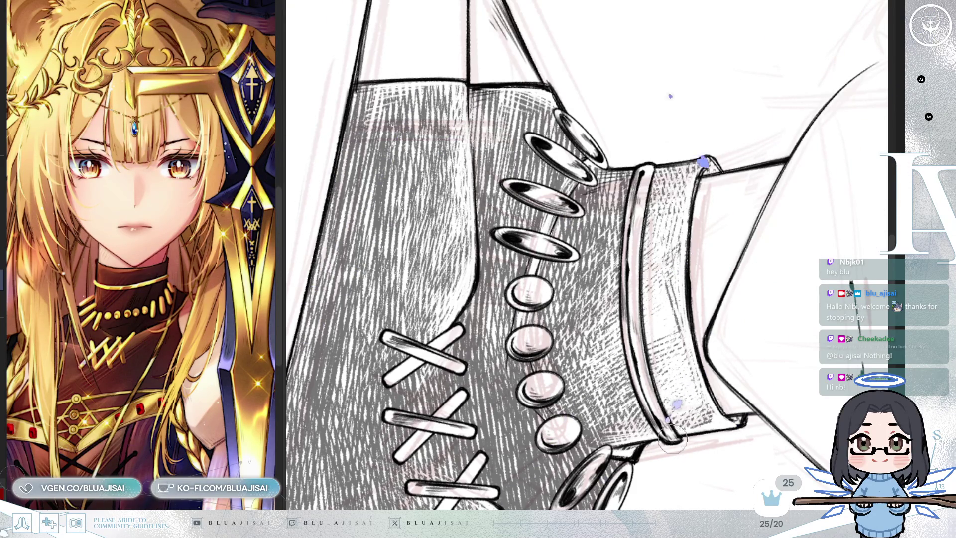
Return the canvas upright and restore the darker sweater hatching around the eyelets and straps.
{"action": "key", "text": "ctrl+@"}
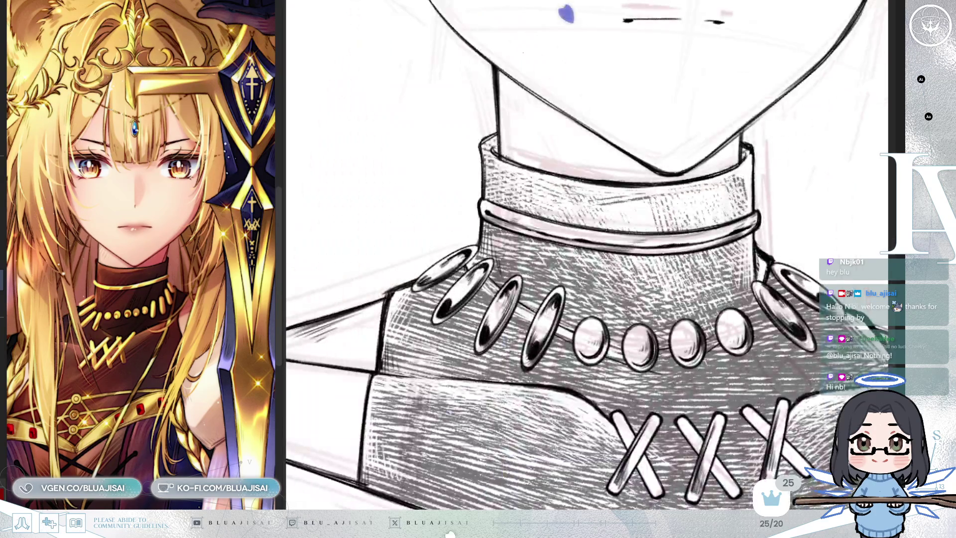
{"action": "key", "text": "ctrl+z"}
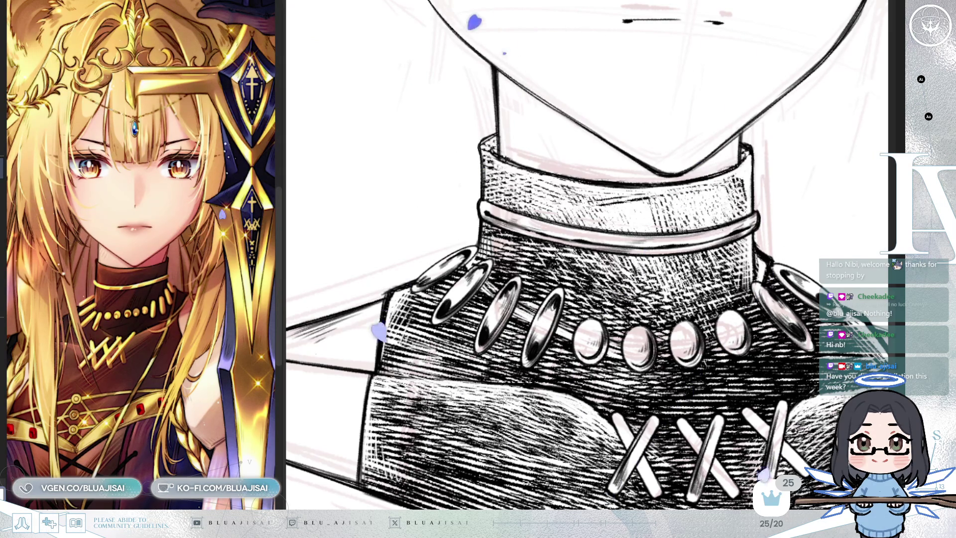
Tilt, shift and zoom the view onto the rivet band for dense cross-hatching.
{"action": "left_click_drag", "start_coordinate": [698, 199], "coordinate": [730, 184]}
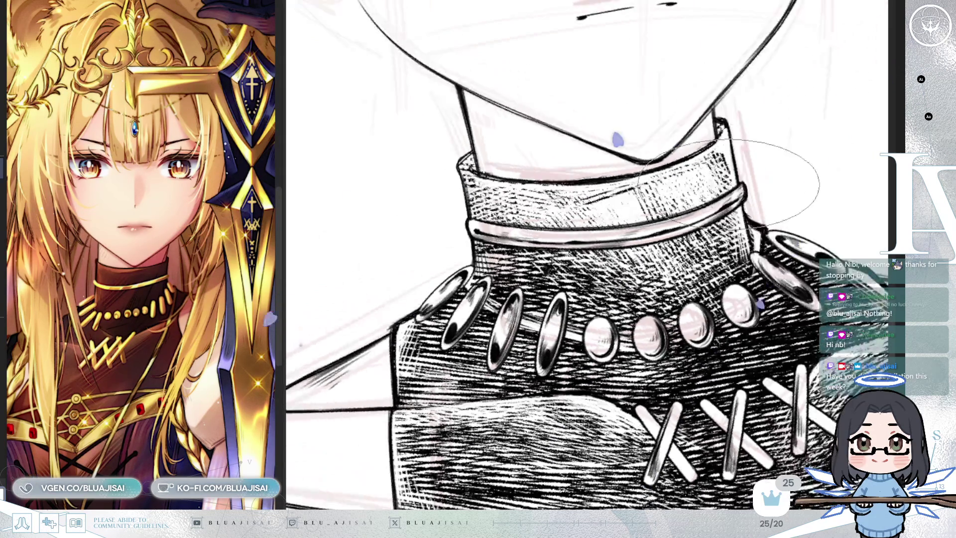
{"action": "scroll", "coordinate": [730, 184], "scroll_direction": "up", "scroll_amount": 2}
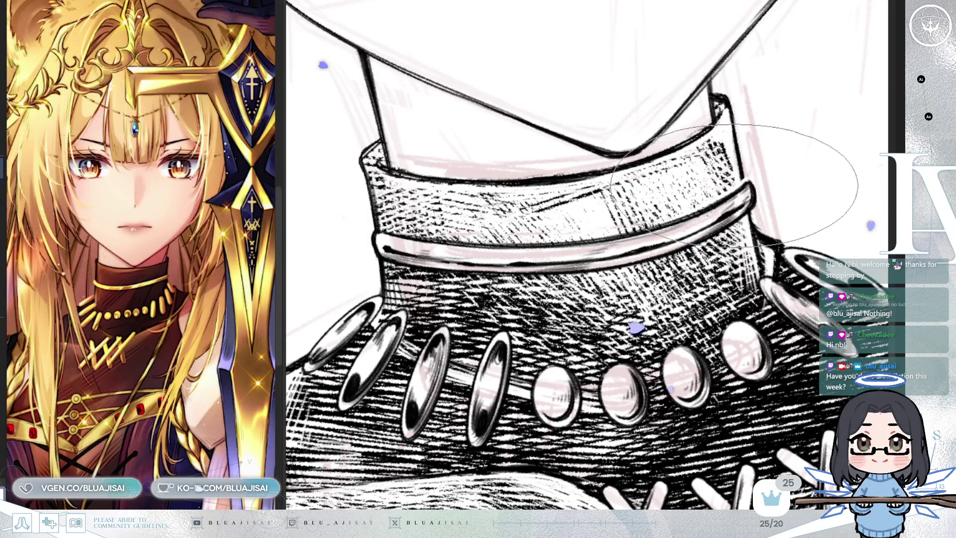
{"action": "mouse_move", "coordinate": [733, 185]}
{"action": "left_mouse_down"}
{"action": "mouse_move", "coordinate": [702, 199]}
{"action": "mouse_move", "coordinate": [732, 109]}
{"action": "left_mouse_up"}
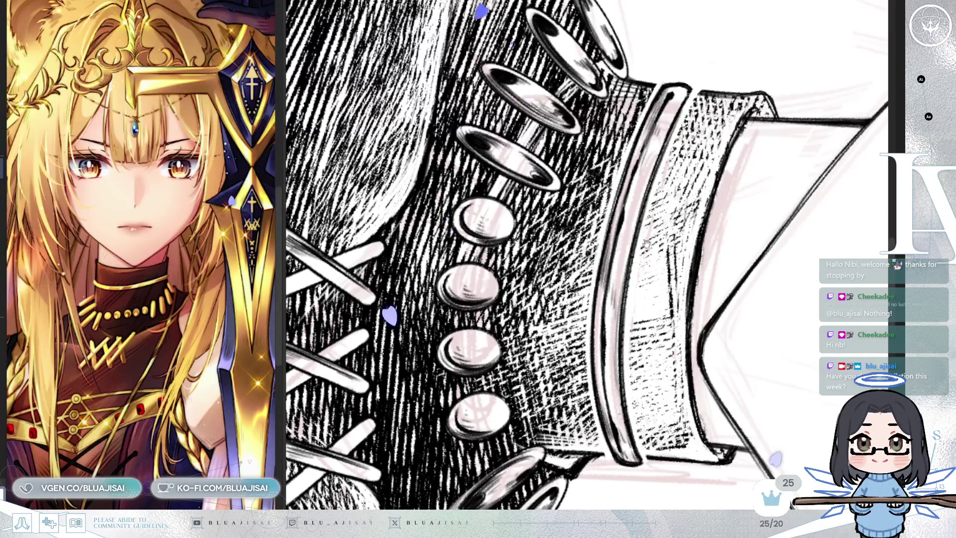
Turn the view so the cuff band lies horizontal to hatch below its light rim.
{"action": "scroll", "coordinate": [662, 196], "scroll_direction": "down", "scroll_amount": 2}
{"action": "scroll", "coordinate": [662, 196], "scroll_direction": "up", "scroll_amount": 2}
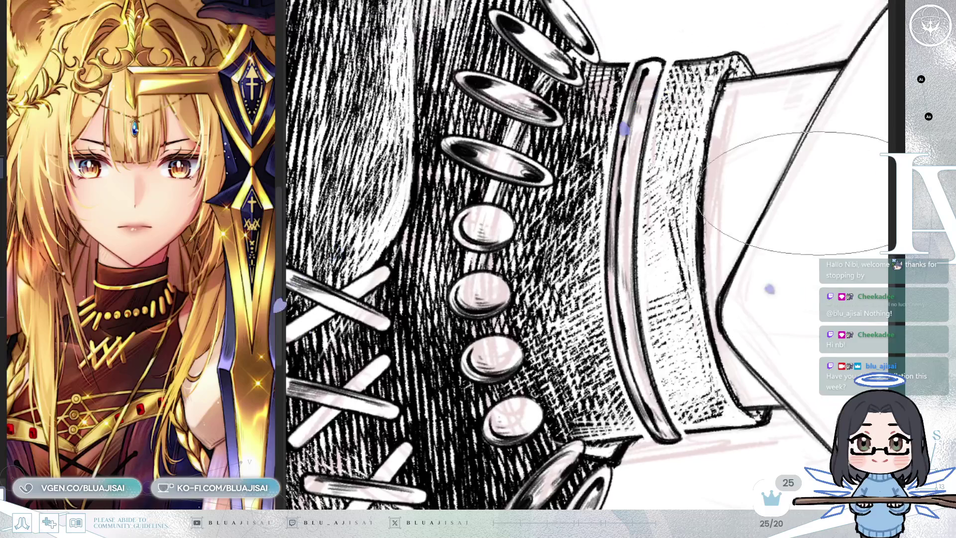
{"action": "left_click_drag", "start_coordinate": [582, 198], "coordinate": [719, 255]}
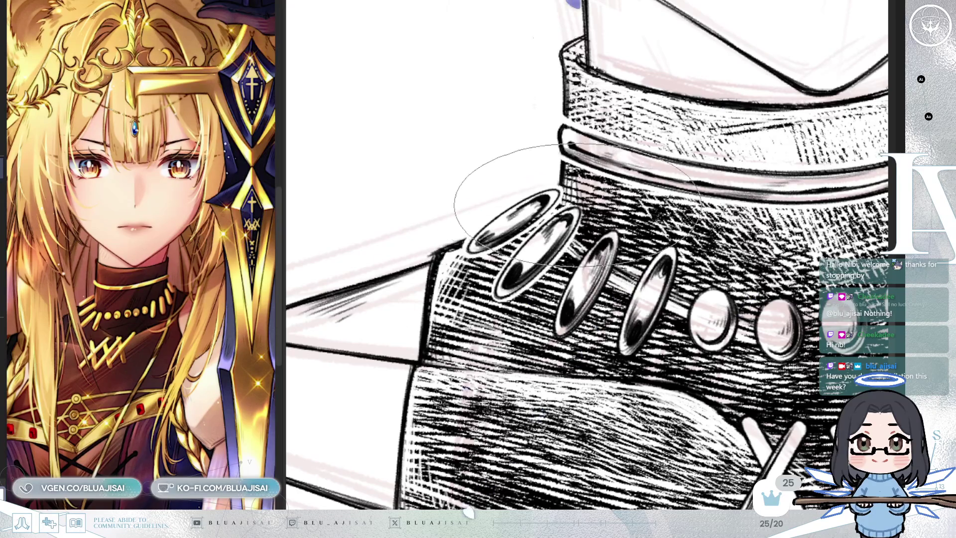
Rotate the view counter-clockwise and hatch the lower band below the rivets with horizontal lines.
{"action": "key", "text": "minus"}
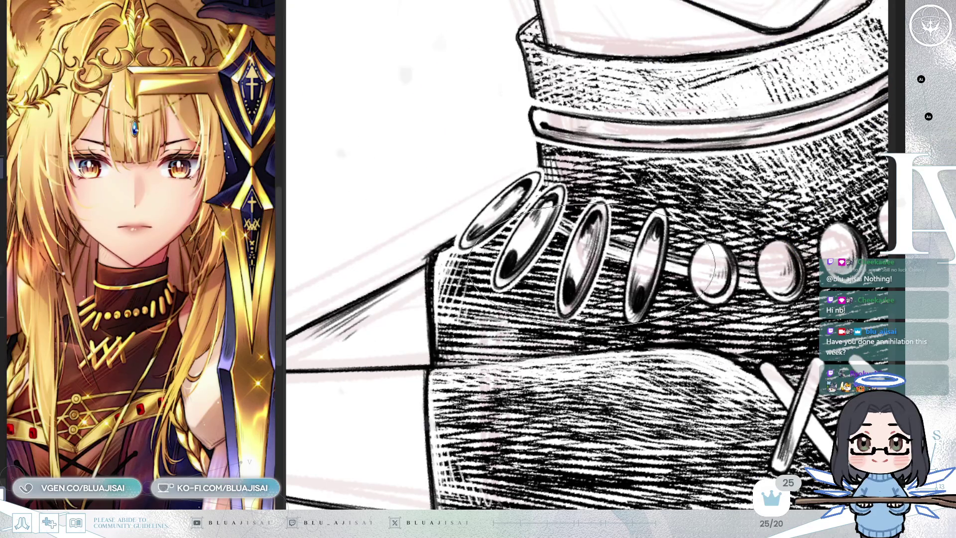
{"action": "scroll", "coordinate": [588, 254], "scroll_direction": "down", "scroll_amount": 2}
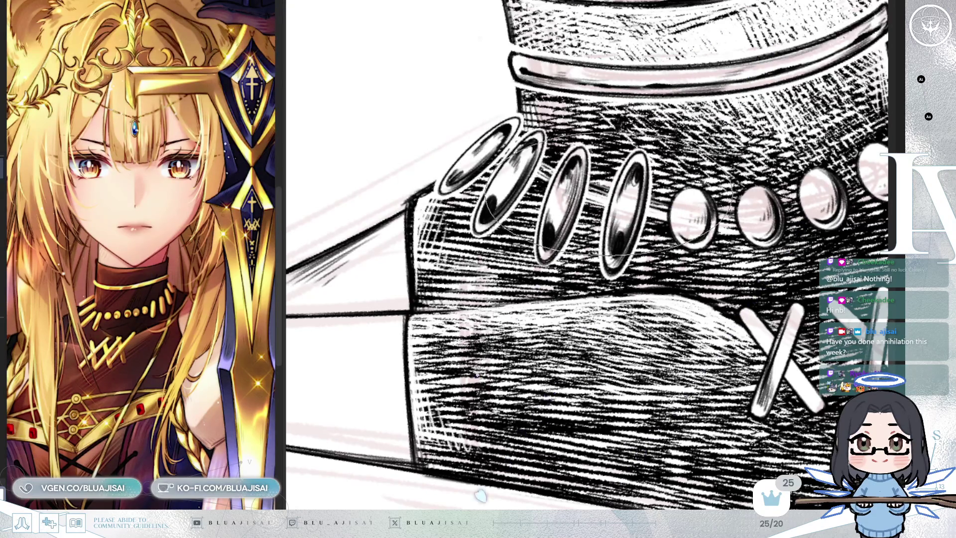
Shift and tilt the view to centre the boot's front for inking the three crossed straps.
{"action": "mouse_move", "coordinate": [598, 194]}
{"action": "left_mouse_down"}
{"action": "mouse_move", "coordinate": [557, 209]}
{"action": "mouse_move", "coordinate": [652, 226]}
{"action": "left_mouse_up"}
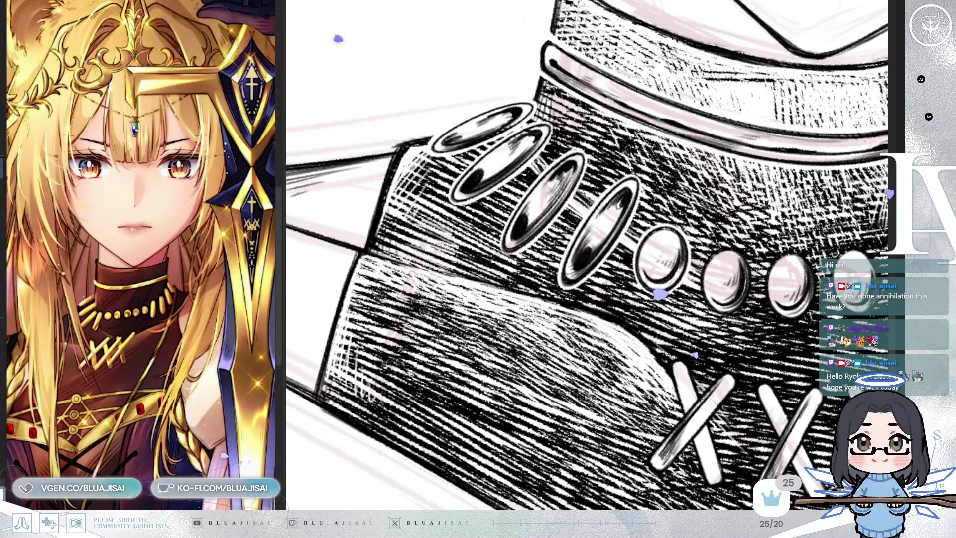
{"action": "left_click_drag", "start_coordinate": [726, 257], "coordinate": [636, 218]}
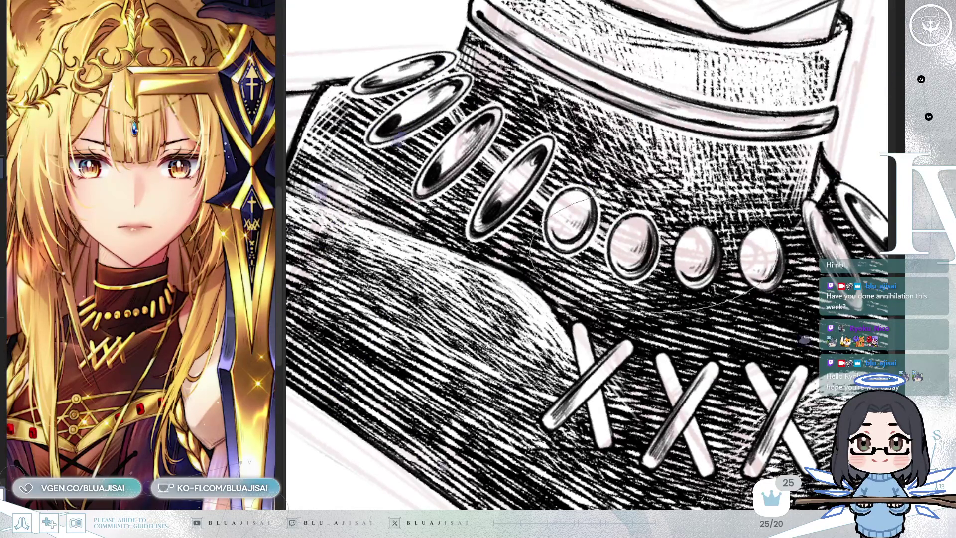
Zoom out and straighten the shoe view to deepen hatching around the rivets and laces.
{"action": "scroll", "coordinate": [677, 237], "scroll_direction": "right", "scroll_amount": 1}
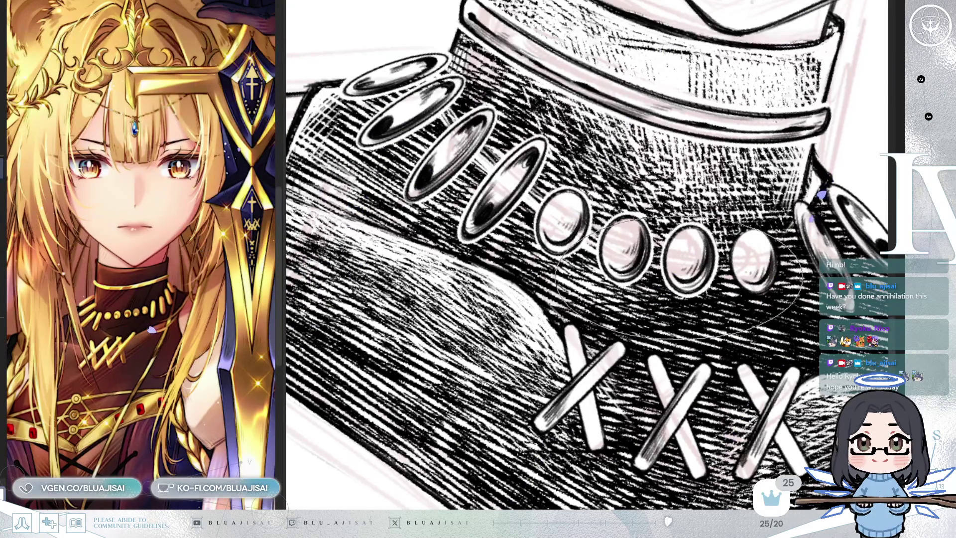
{"action": "left_click_drag", "start_coordinate": [677, 261], "coordinate": [570, 259]}
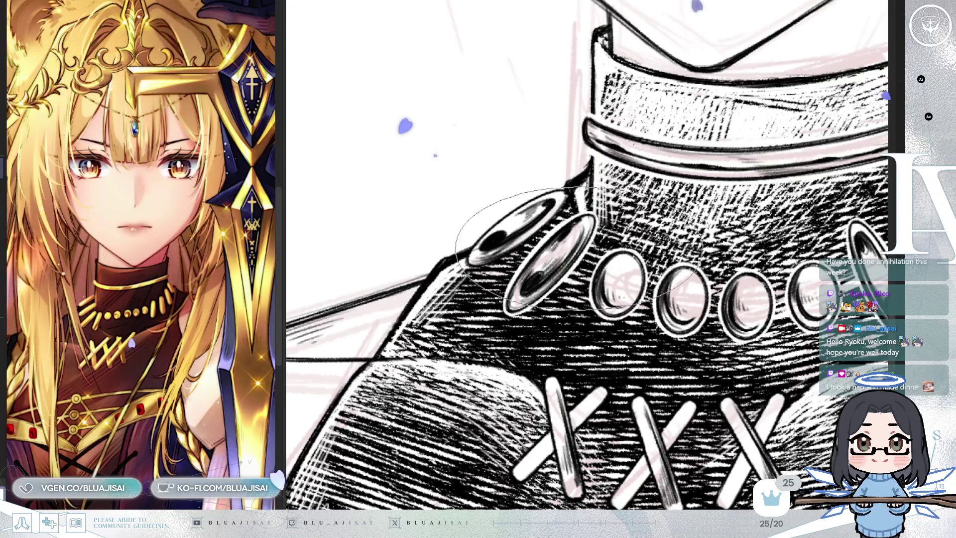
Angle the view onto the crossed laces to darken the toe with extra hatching.
{"action": "key", "text": "minus"}
{"action": "key", "text": "minus"}
{"action": "key", "text": "minus"}
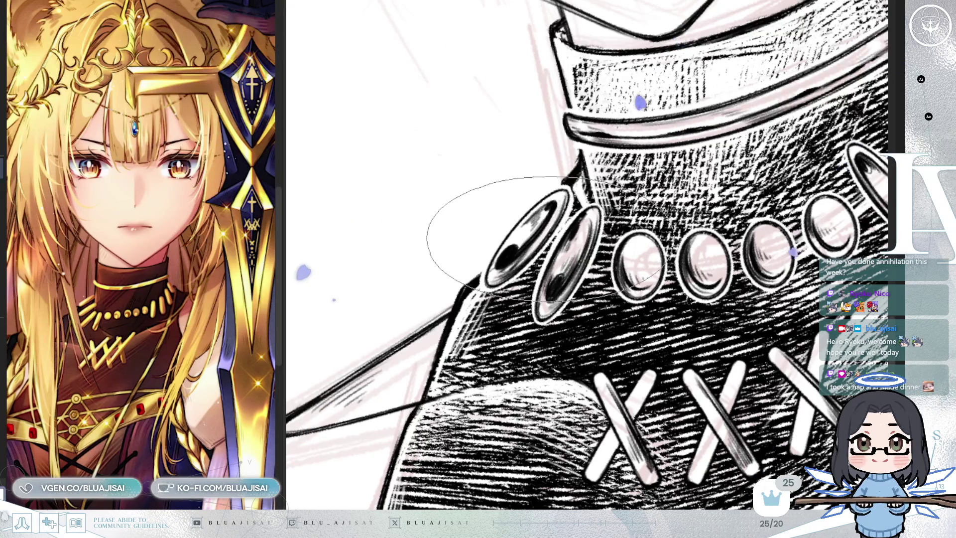
{"action": "key", "text": "asciicircum"}
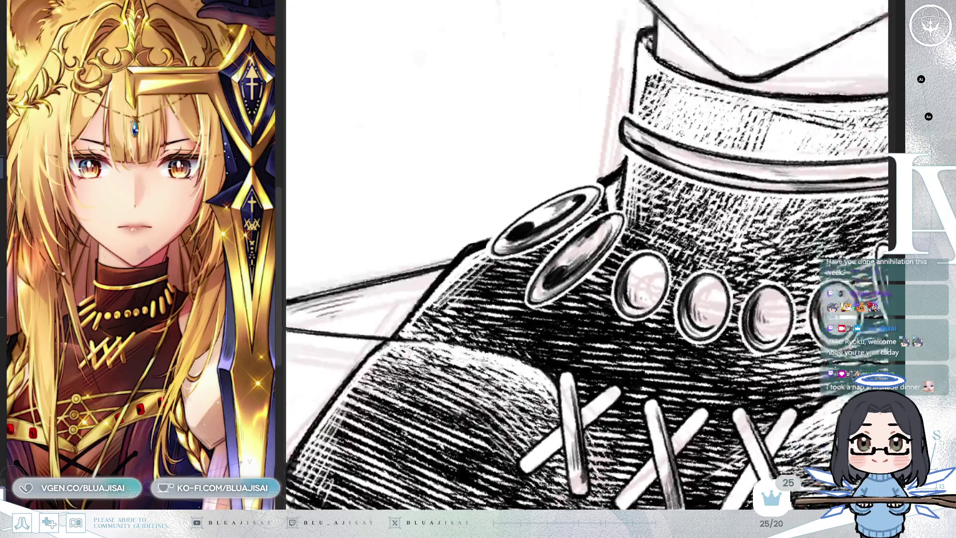
{"action": "key", "text": "asciicircum"}
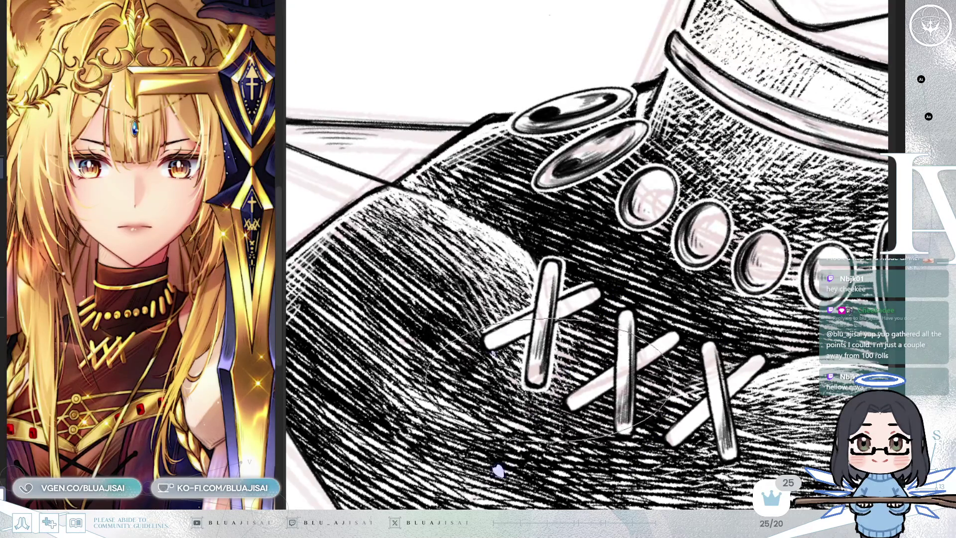
Tilt the view counter-clockwise and scroll down to hatch the boot toe around the crossed laces.
{"action": "key", "text": "minus"}
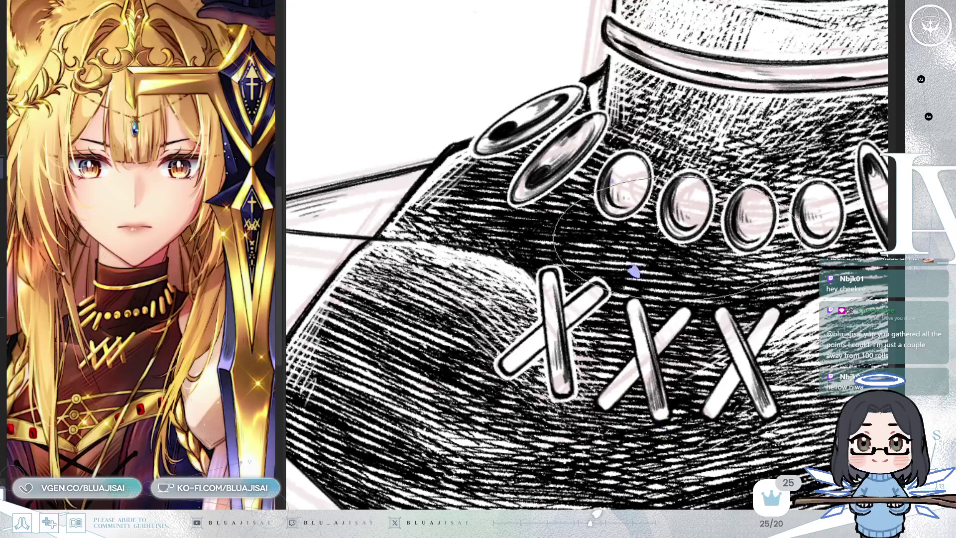
{"action": "scroll", "coordinate": [730, 220], "scroll_direction": "down", "scroll_amount": 3}
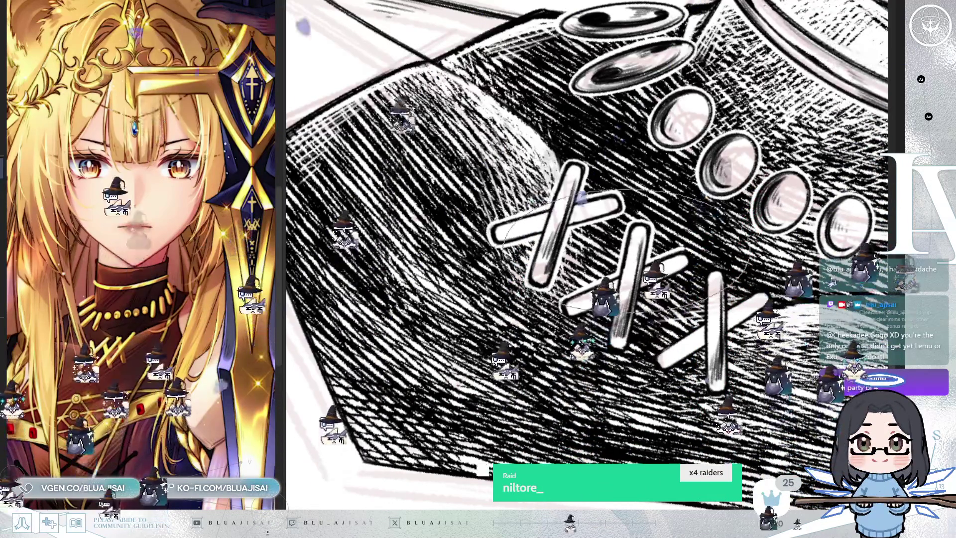
Zoom out to hatch the collar densely around the ring eyelets and X laces.
{"action": "key", "text": "ctrl+minus"}
{"action": "key", "text": "ctrl+minus"}
{"action": "key", "text": "ctrl+minus"}
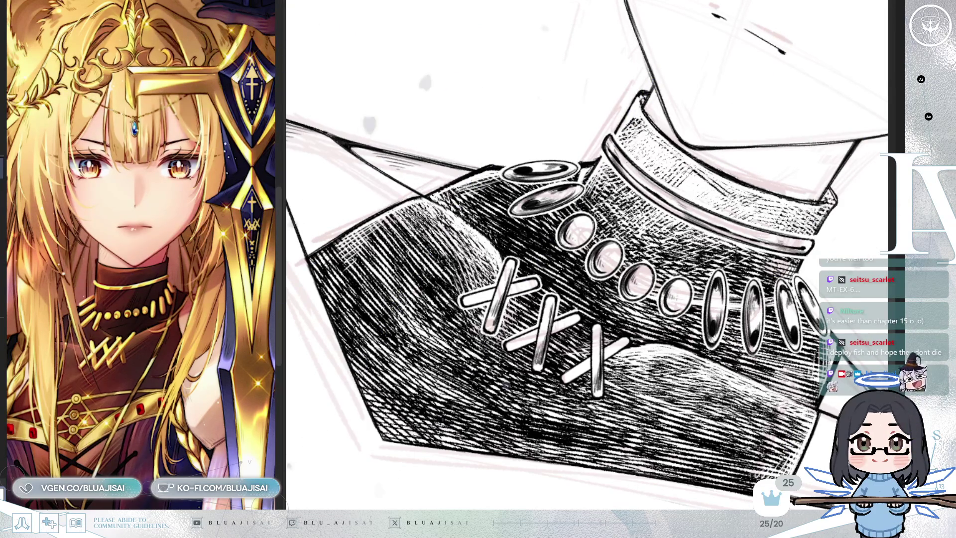
Zoom in and rotate the view onto the X laces to refine the hatching around them.
{"action": "scroll", "coordinate": [588, 259], "scroll_direction": "up", "scroll_amount": 3}
{"action": "scroll", "coordinate": [543, 364], "scroll_direction": "up", "scroll_amount": 2}
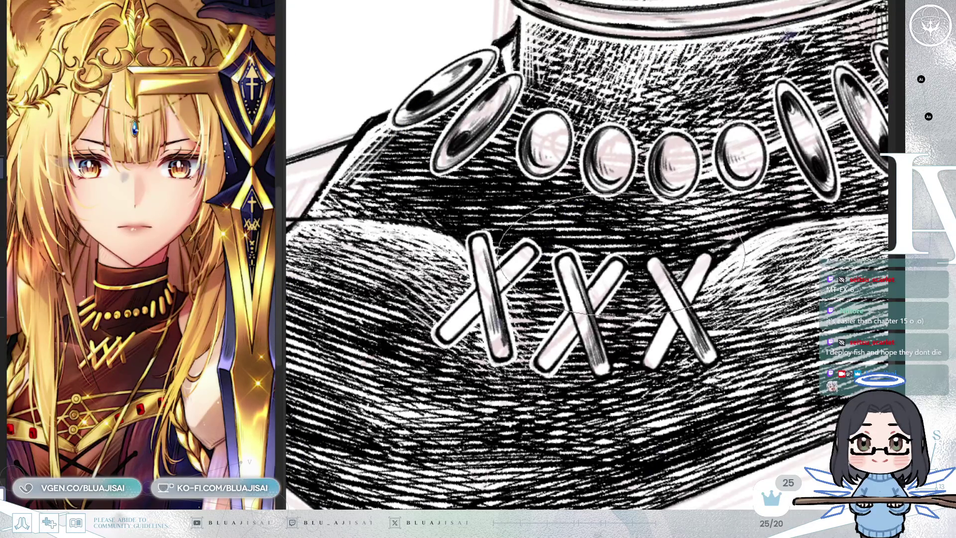
{"action": "left_click_drag", "start_coordinate": [630, 267], "coordinate": [558, 326]}
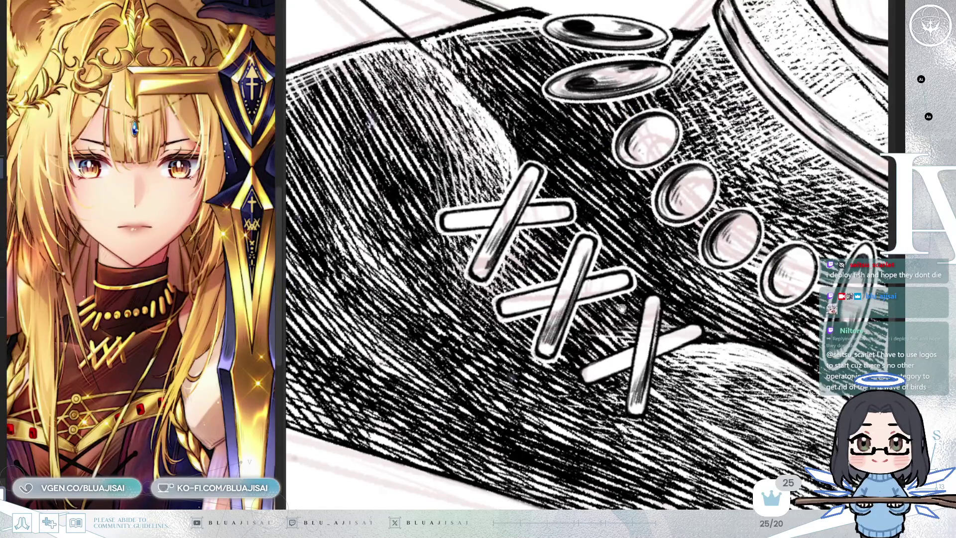
{"action": "left_click_drag", "start_coordinate": [621, 307], "coordinate": [621, 314]}
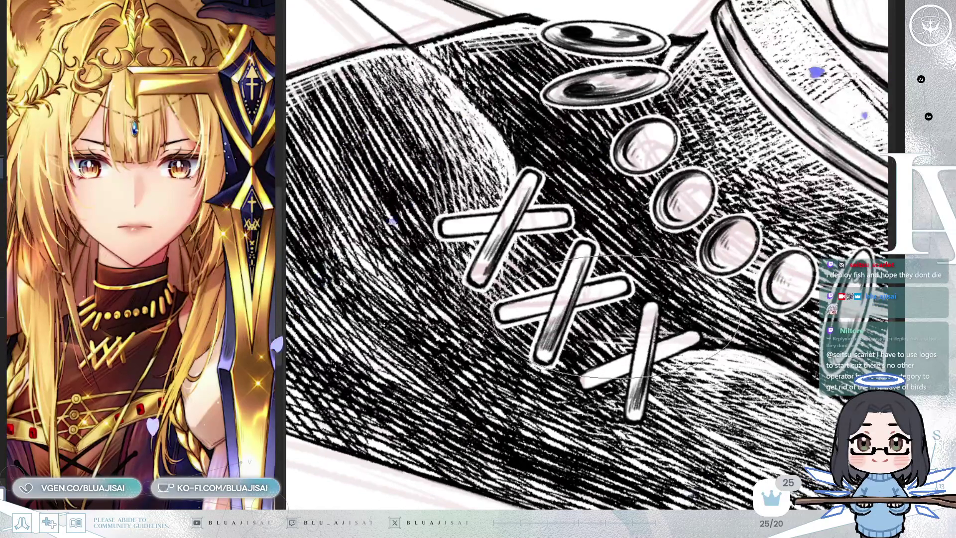
{"action": "key", "text": "minus"}
{"action": "key", "text": "minus"}
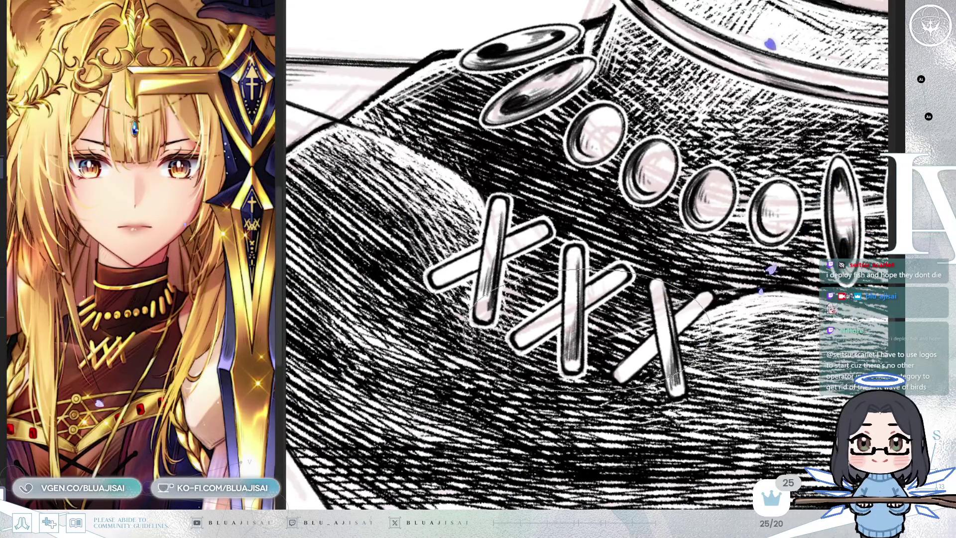
{"action": "key", "text": "asciicircum"}
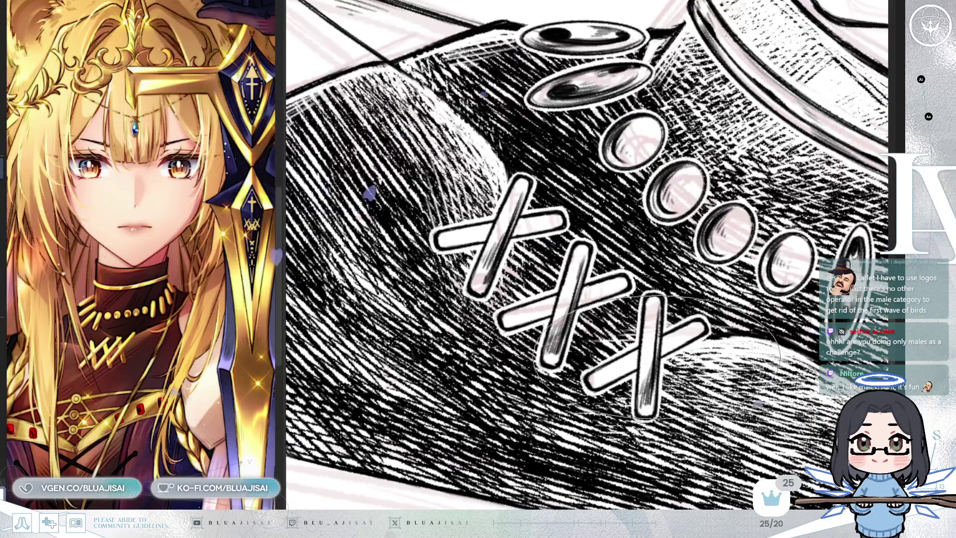
Zoom out, straighten the rotation and pan until the whole bust is centred in view.
{"action": "key", "text": "ctrl+minus"}
{"action": "key", "text": "ctrl+minus"}
{"action": "key", "text": "ctrl+minus"}
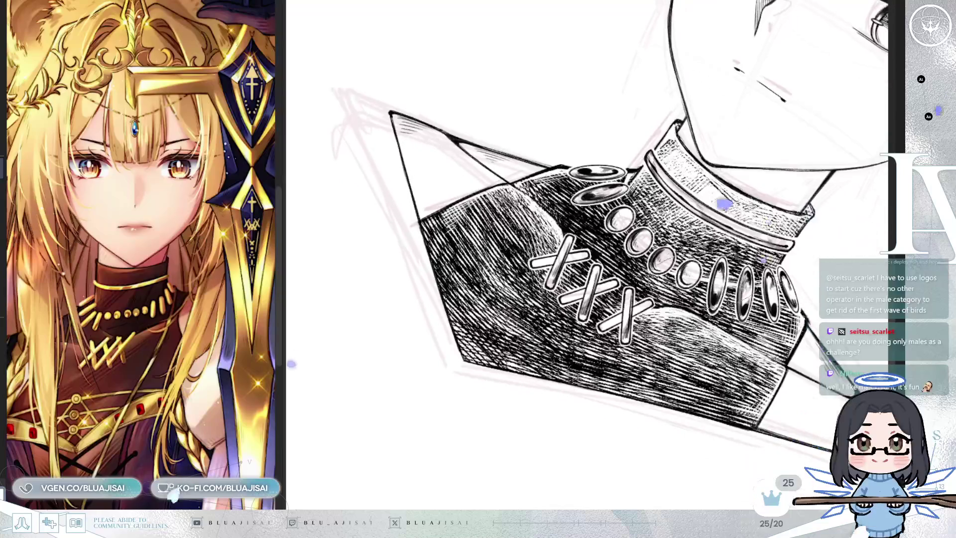
{"action": "left_click_drag", "start_coordinate": [668, 274], "coordinate": [614, 358]}
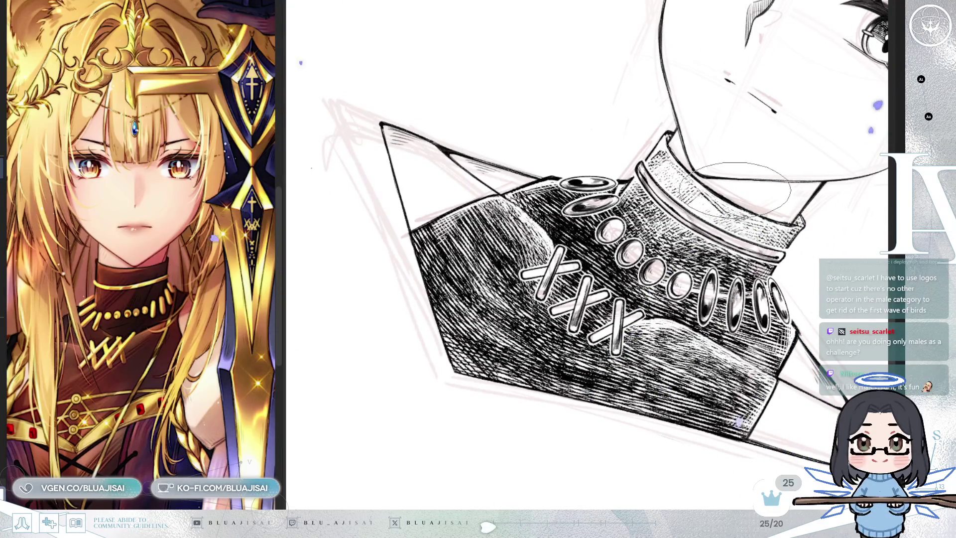
{"action": "left_click_drag", "start_coordinate": [747, 209], "coordinate": [792, 299]}
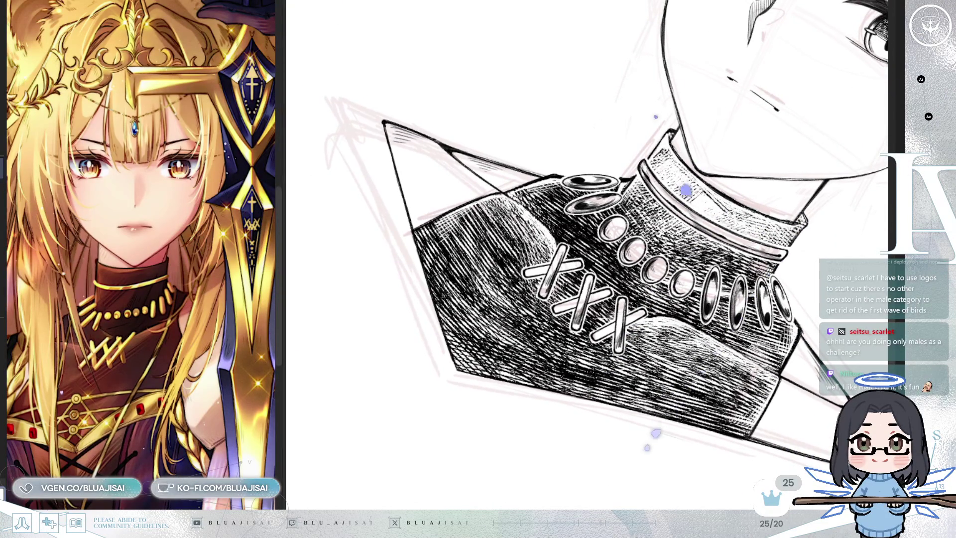
{"action": "left_click_drag", "start_coordinate": [686, 190], "coordinate": [664, 226]}
{"action": "key", "text": "ctrl+minus"}
{"action": "key", "text": "ctrl+minus"}
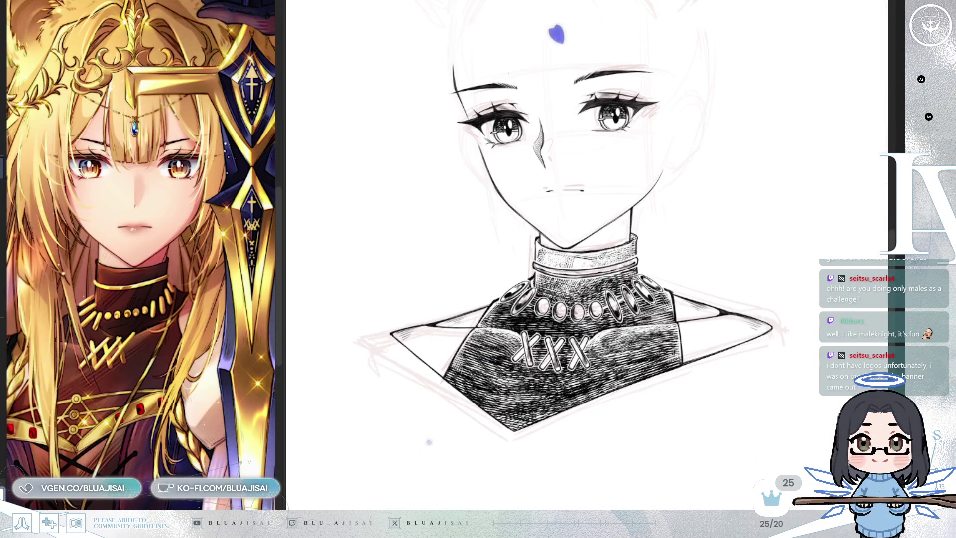
{"action": "left_click_drag", "start_coordinate": [557, 34], "coordinate": [512, 100]}
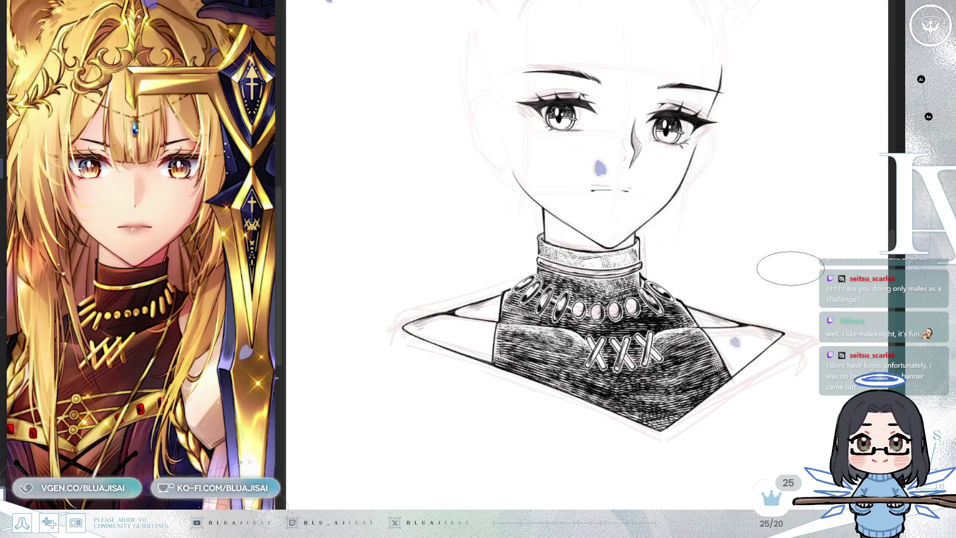
{"action": "key", "text": "ctrl+minus"}
{"action": "mouse_move", "coordinate": [790, 273]}
{"action": "left_mouse_down"}
{"action": "mouse_move", "coordinate": [809, 264]}
{"action": "mouse_move", "coordinate": [763, 291]}
{"action": "left_mouse_up"}
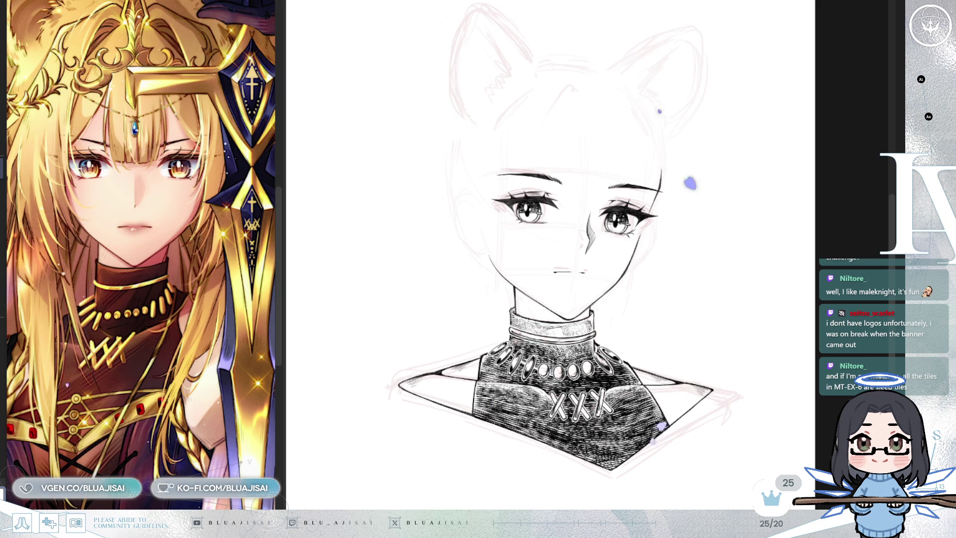
Restore the pink hair sketch and mirror the view to check the head's proportions.
{"action": "key", "text": "ctrl+z"}
{"action": "scroll", "coordinate": [796, 339], "scroll_direction": "down", "scroll_amount": 2}
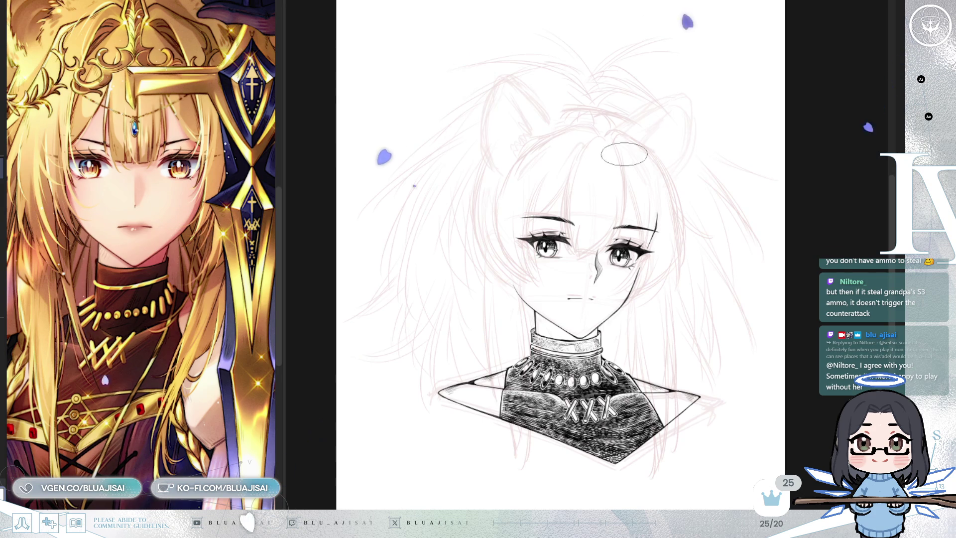
{"action": "scroll", "coordinate": [629, 291], "scroll_direction": "up", "scroll_amount": 1}
{"action": "key", "text": "h"}
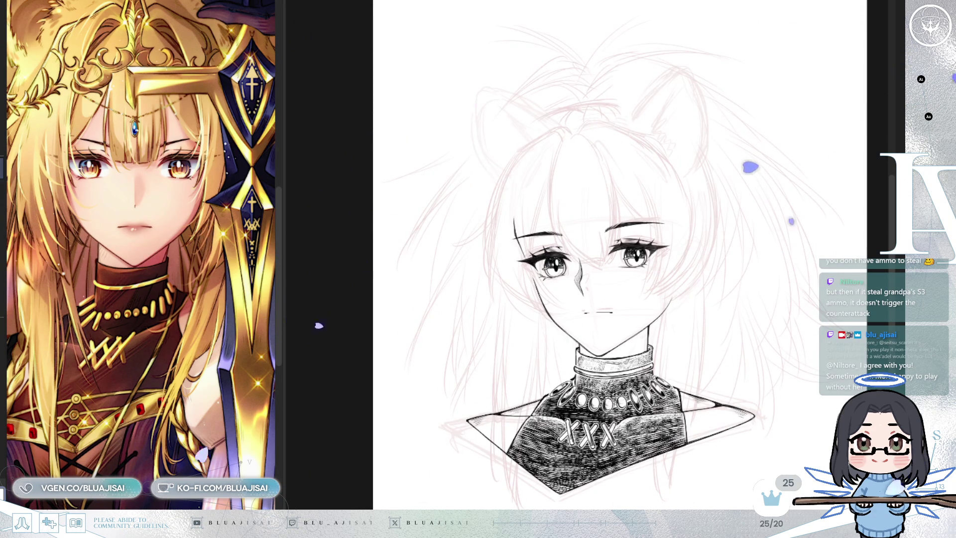
Zoom in and pan to frame the face for inking the hair.
{"action": "scroll", "coordinate": [694, 275], "scroll_direction": "up", "scroll_amount": 2}
{"action": "left_click_drag", "start_coordinate": [694, 275], "coordinate": [699, 281]}
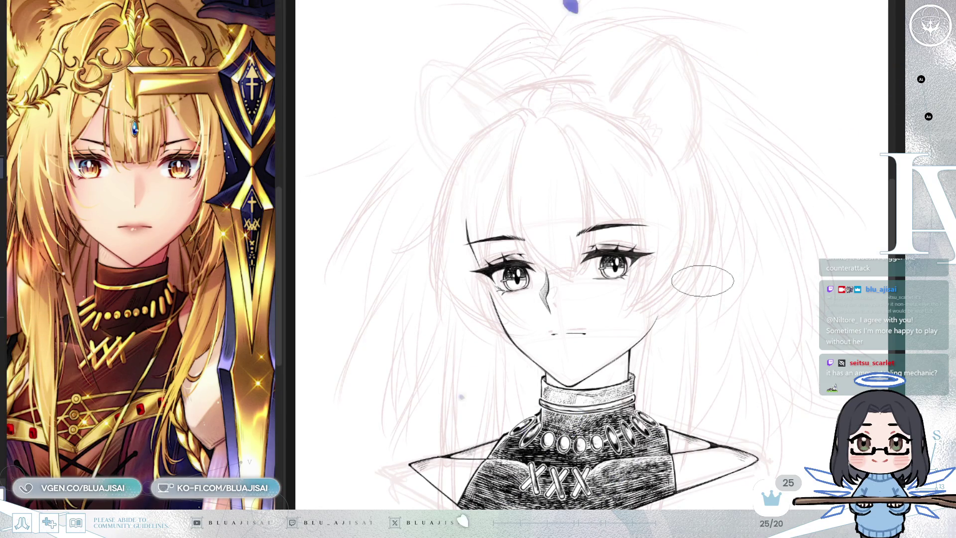
{"action": "left_click_drag", "start_coordinate": [640, 277], "coordinate": [648, 282]}
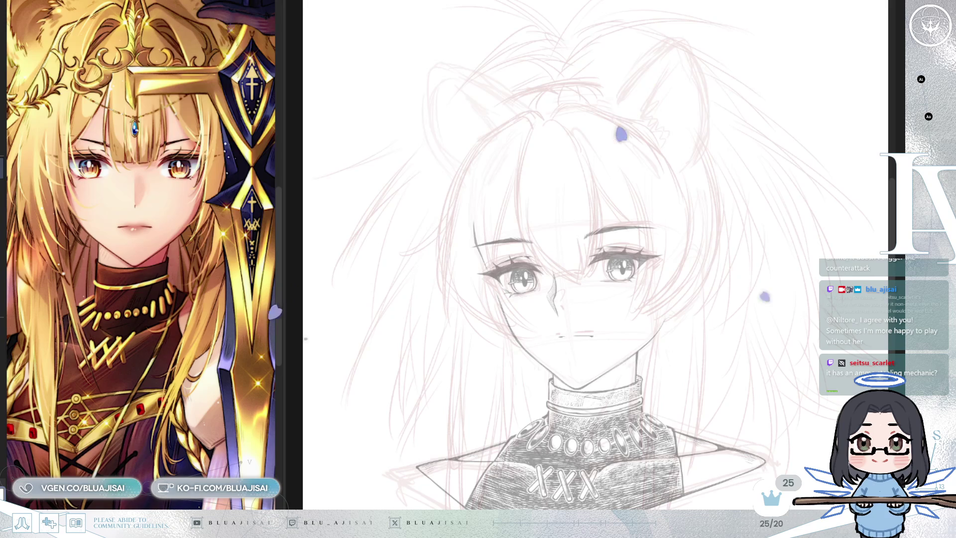
{"action": "scroll", "coordinate": [601, 298], "scroll_direction": "up", "scroll_amount": 1}
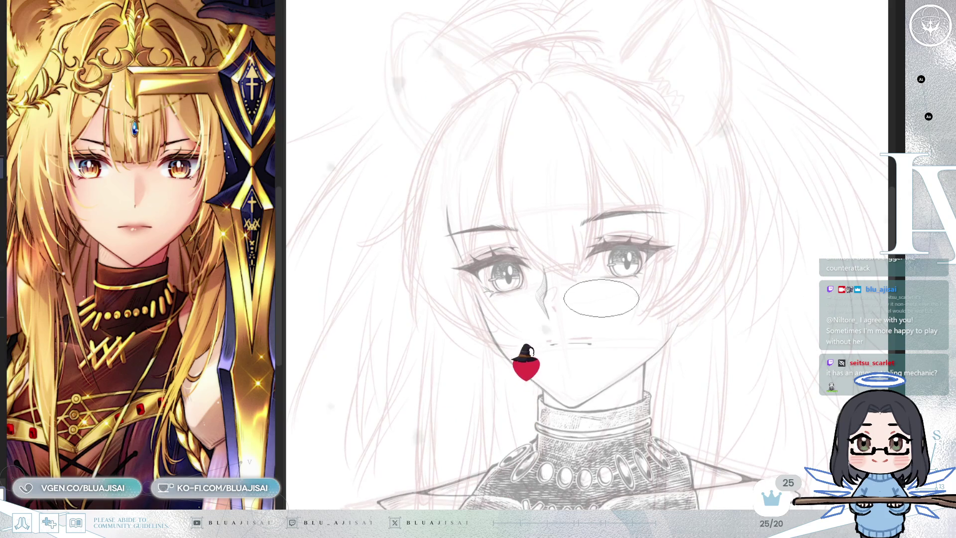
{"action": "left_click_drag", "start_coordinate": [300, 299], "coordinate": [305, 325]}
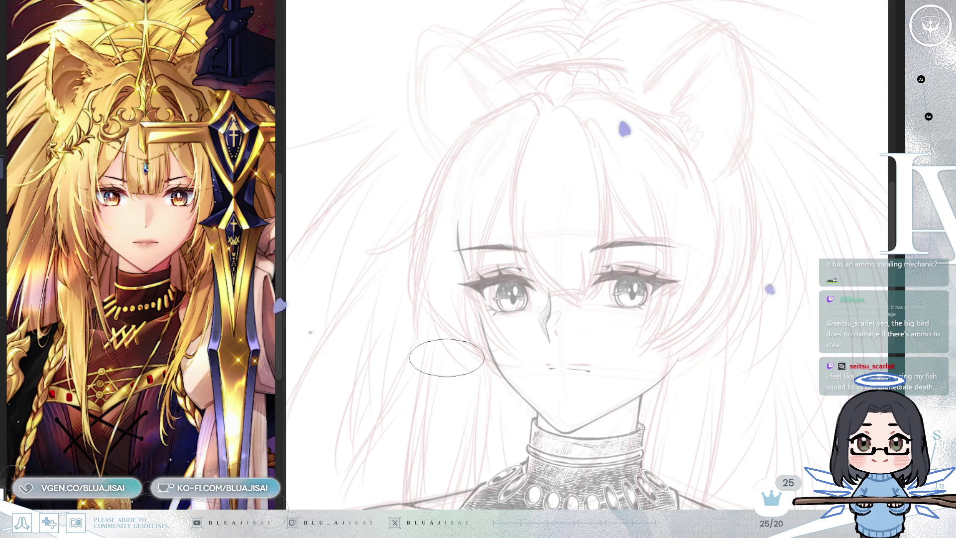
Ink the forehead hair strand, redrawing it once, plus a thin side line and a left bang.
{"action": "left_click_drag", "start_coordinate": [527, 131], "coordinate": [516, 264]}
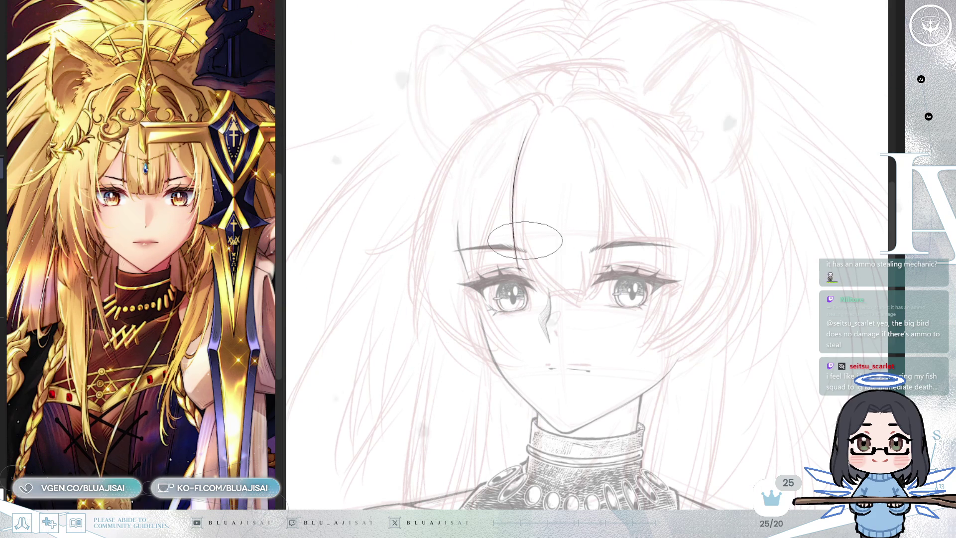
{"action": "key", "text": "ctrl+z"}
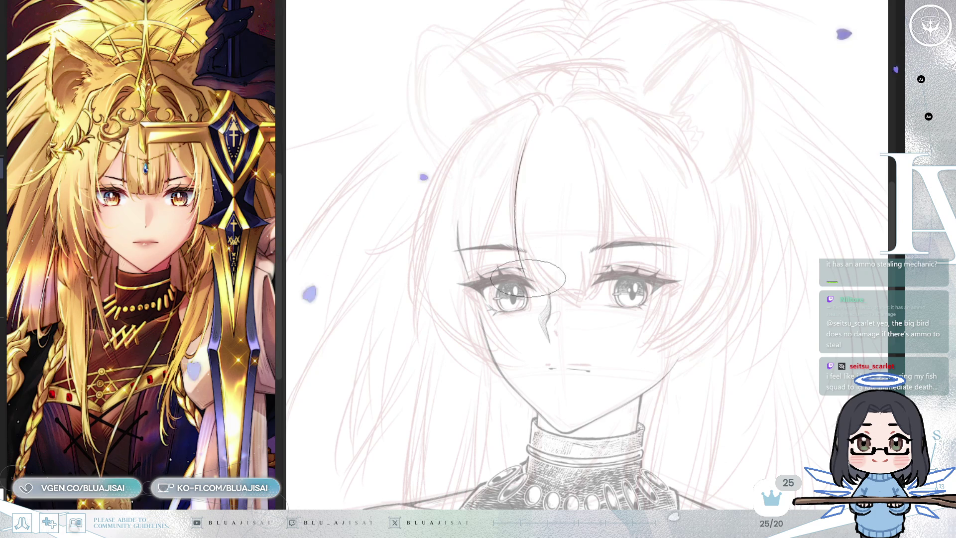
{"action": "left_click_drag", "start_coordinate": [525, 131], "coordinate": [522, 287]}
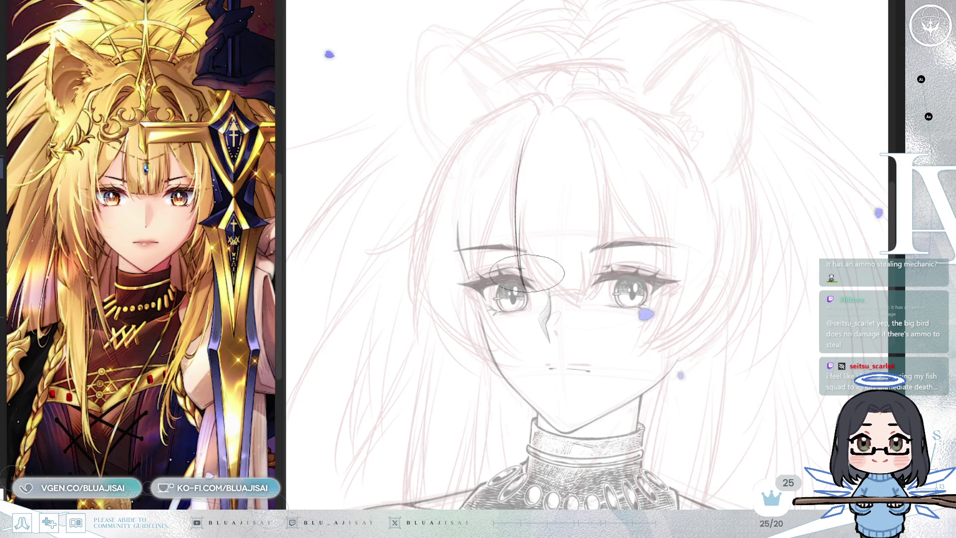
{"action": "left_click_drag", "start_coordinate": [523, 233], "coordinate": [526, 294]}
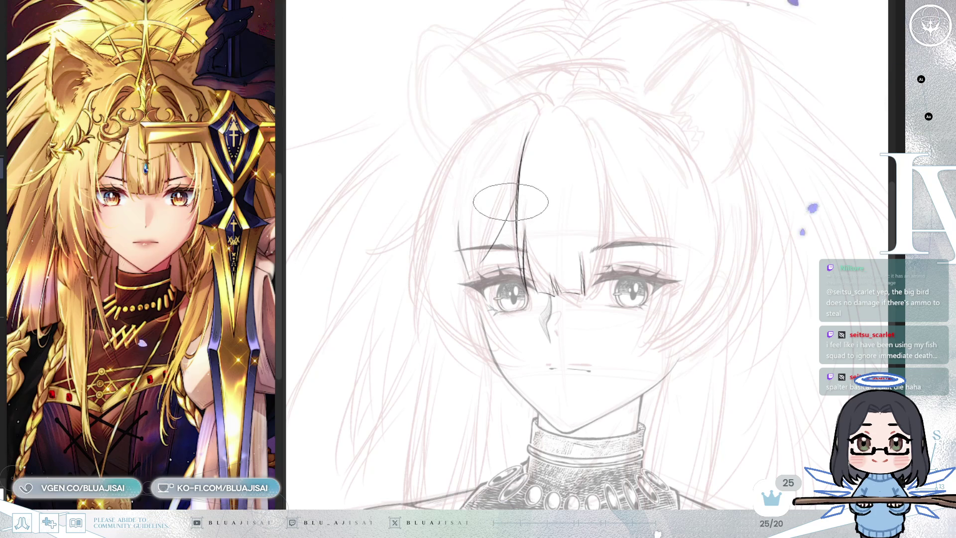
{"action": "left_click_drag", "start_coordinate": [519, 191], "coordinate": [477, 259]}
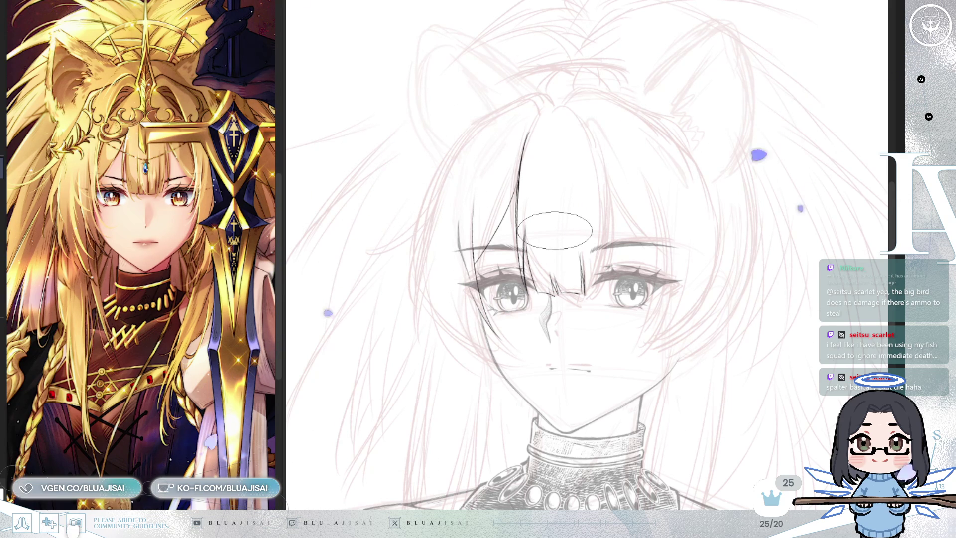
{"action": "mouse_move", "coordinate": [554, 227]}
{"action": "left_mouse_down"}
{"action": "mouse_move", "coordinate": [513, 150]}
{"action": "mouse_move", "coordinate": [402, 257]}
{"action": "left_mouse_up"}
Undo the stray stroke, then ink strands from the crown down the left side past the cheek.
{"action": "key", "text": "ctrl+z"}
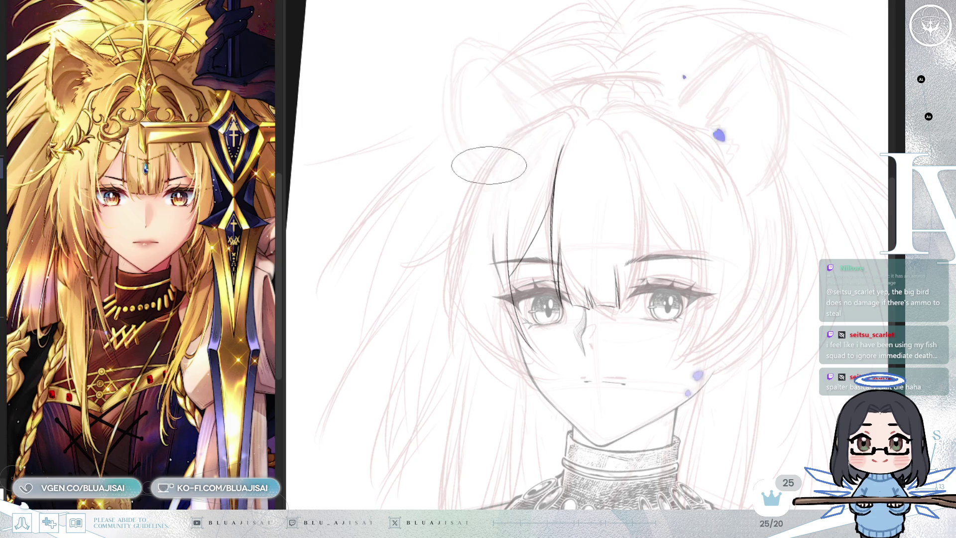
{"action": "left_click_drag", "start_coordinate": [459, 184], "coordinate": [518, 129]}
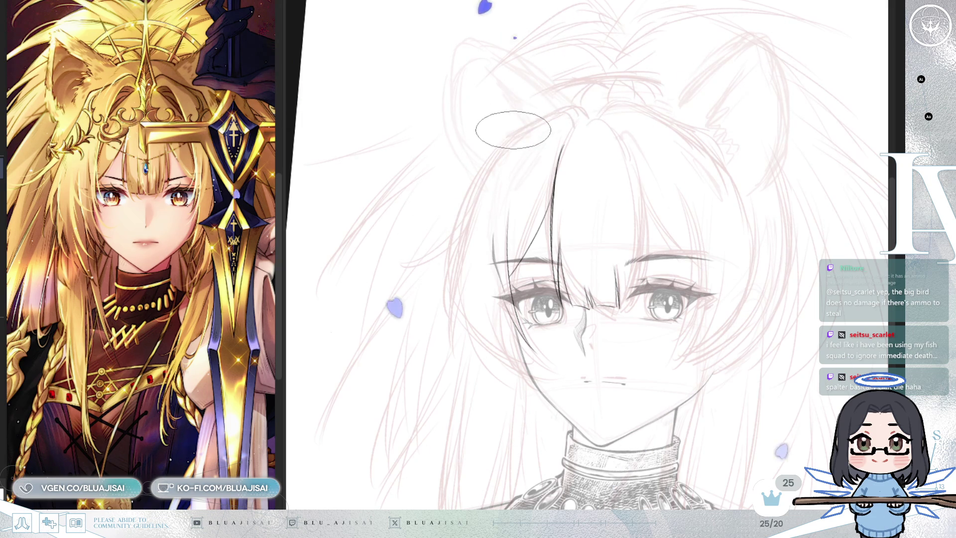
{"action": "left_click_drag", "start_coordinate": [513, 128], "coordinate": [591, 111]}
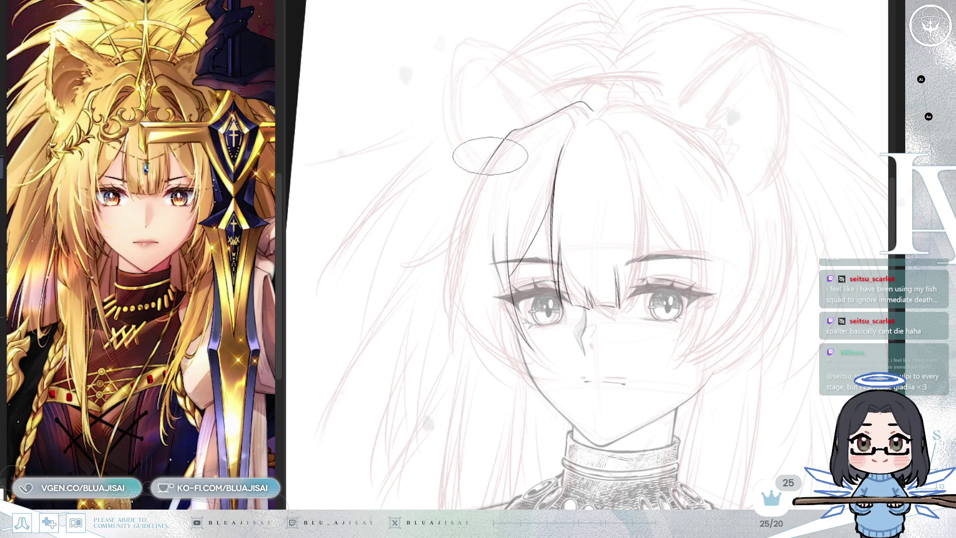
{"action": "left_click_drag", "start_coordinate": [512, 131], "coordinate": [414, 257]}
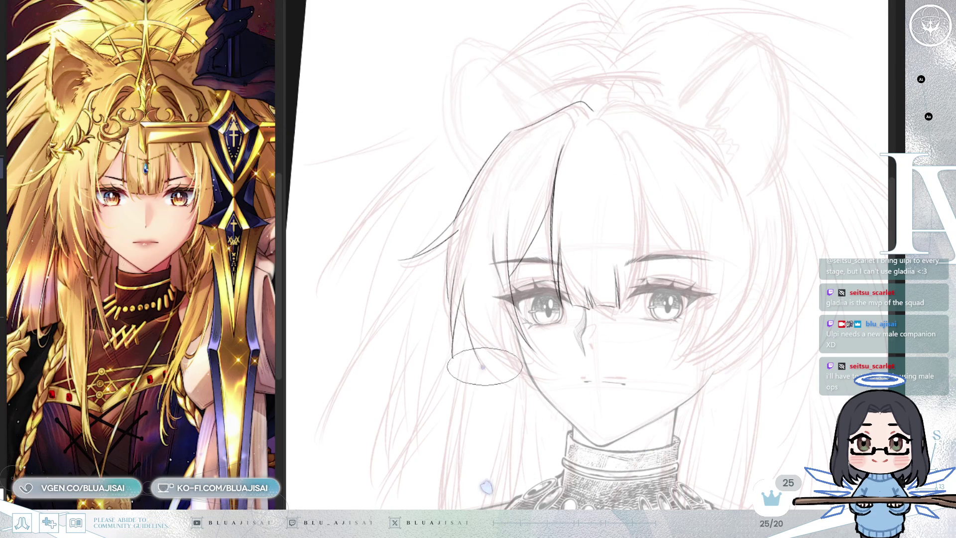
{"action": "left_click_drag", "start_coordinate": [465, 293], "coordinate": [487, 376]}
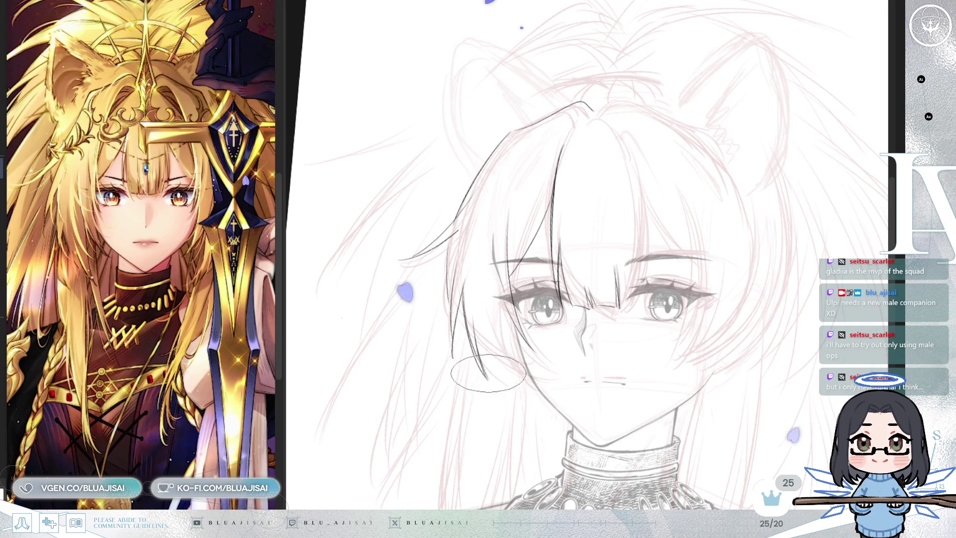
{"action": "left_click_drag", "start_coordinate": [508, 328], "coordinate": [526, 393]}
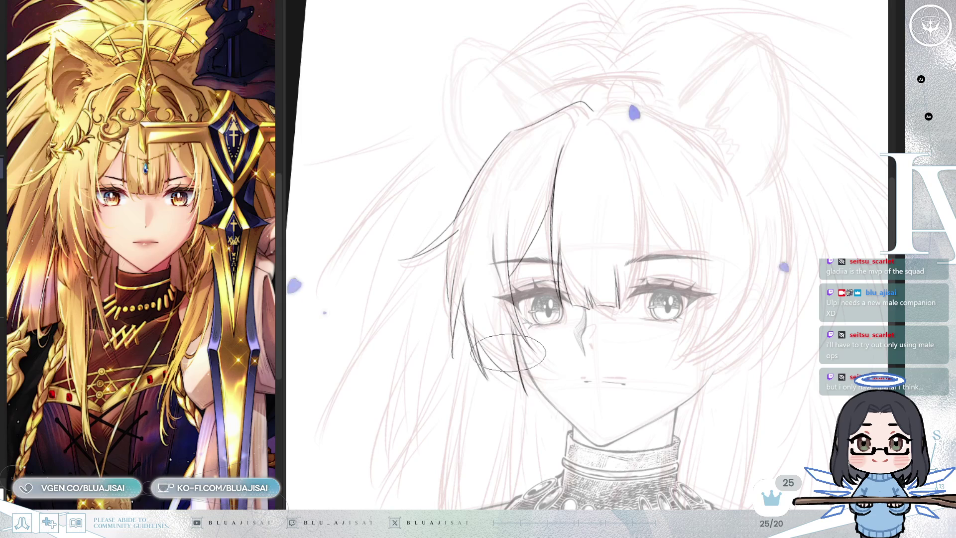
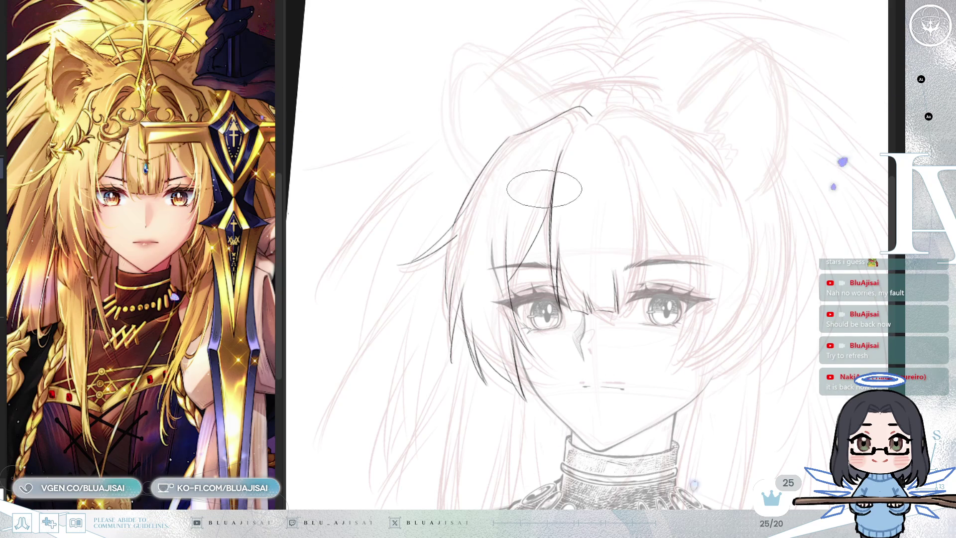
Ink a vertical and a curved dark hair strand over the forehead, checking in mirrored view.
{"action": "scroll", "coordinate": [528, 175], "scroll_direction": "up", "scroll_amount": 2}
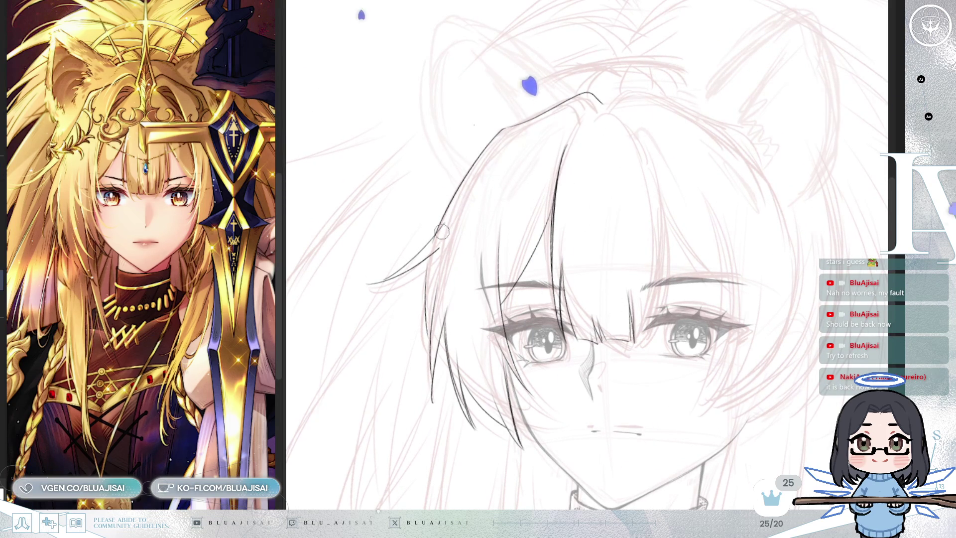
{"action": "key", "text": "e"}
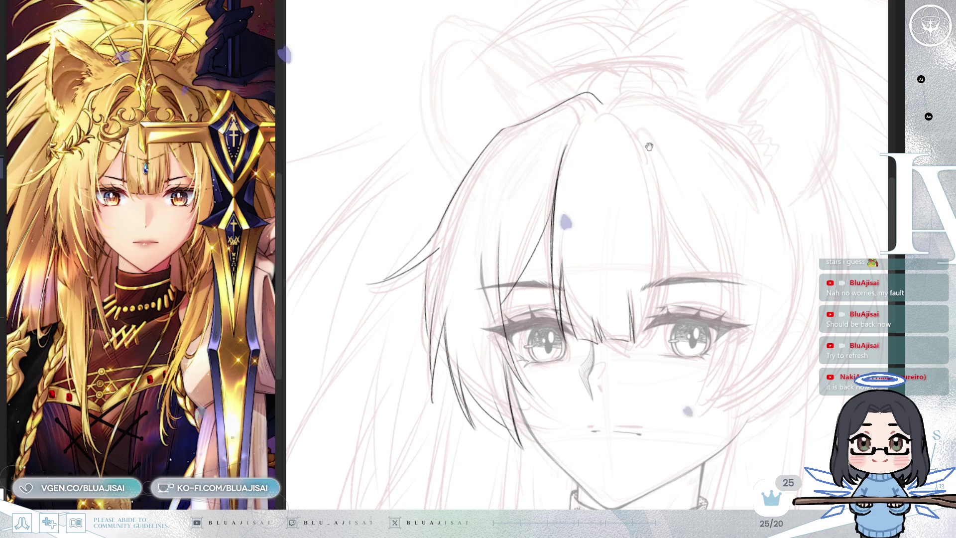
{"action": "scroll", "coordinate": [698, 142], "scroll_direction": "down", "scroll_amount": 1}
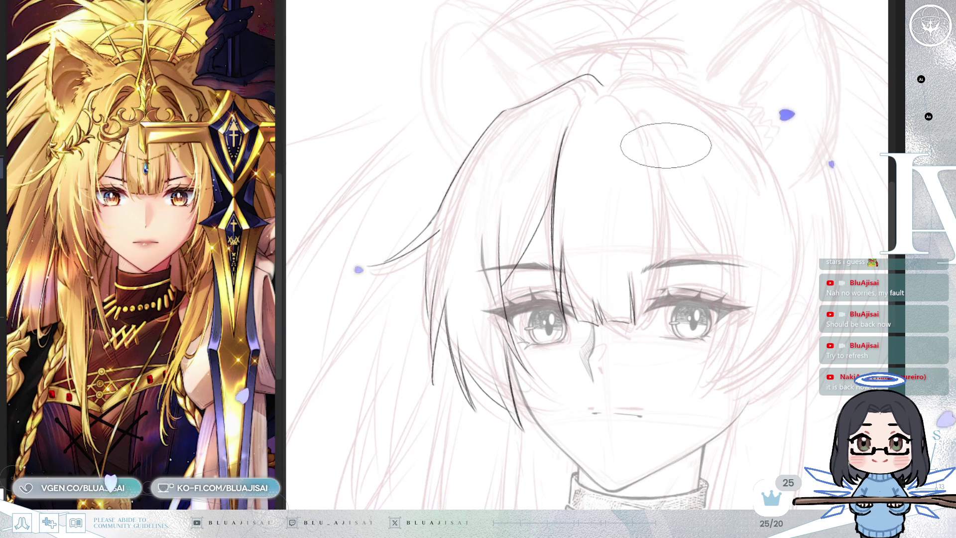
{"action": "left_click_drag", "start_coordinate": [647, 124], "coordinate": [652, 239]}
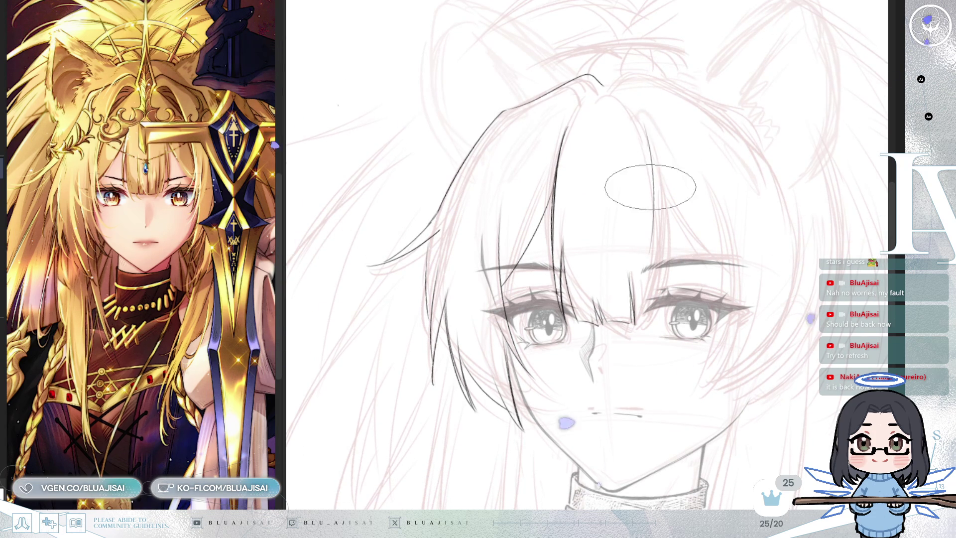
{"action": "key", "text": "h"}
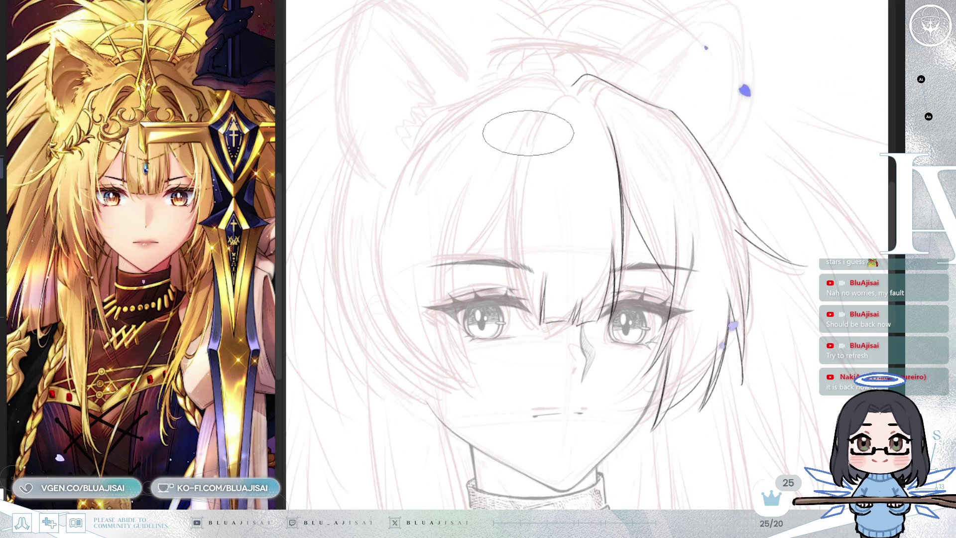
{"action": "left_click_drag", "start_coordinate": [535, 122], "coordinate": [504, 284]}
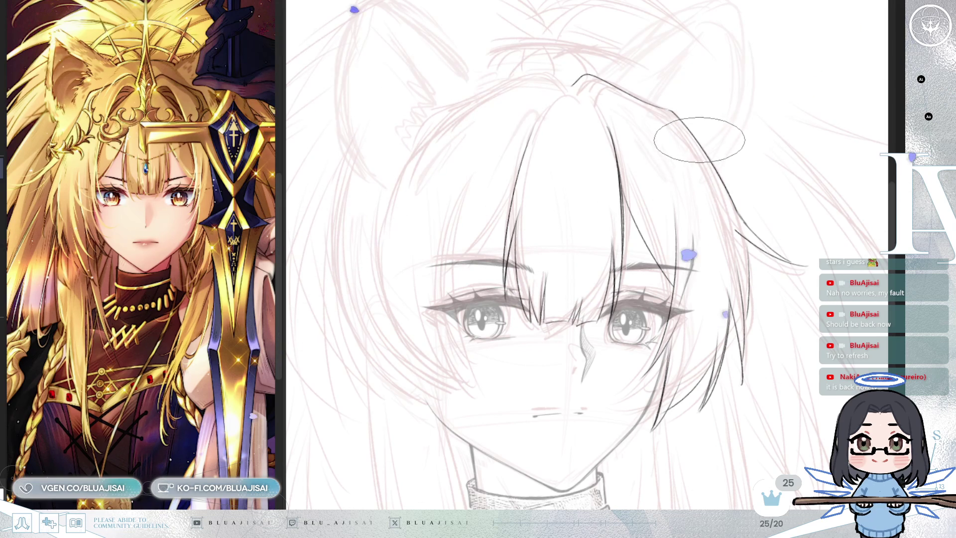
{"action": "key", "text": "["}
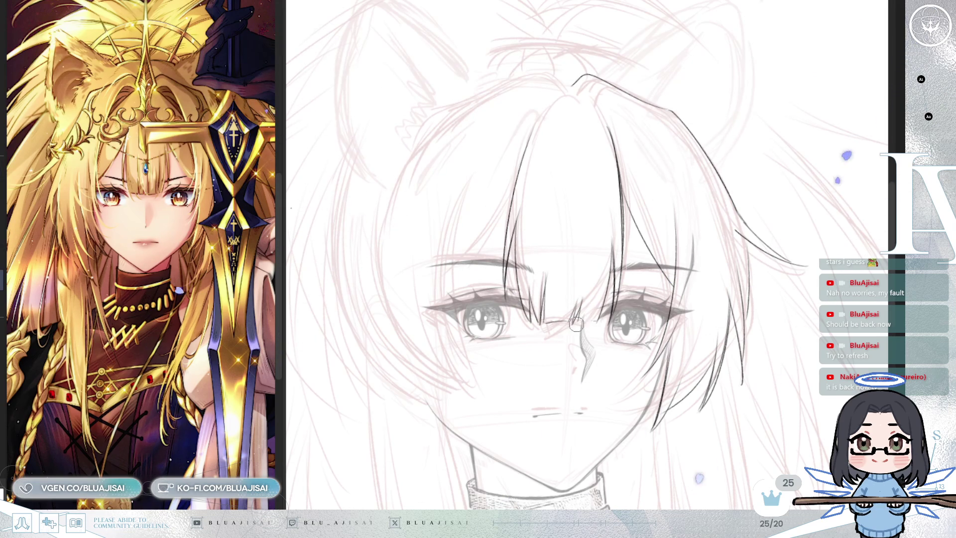
{"action": "key", "text": "]"}
{"action": "key", "text": "]"}
{"action": "key", "text": "]"}
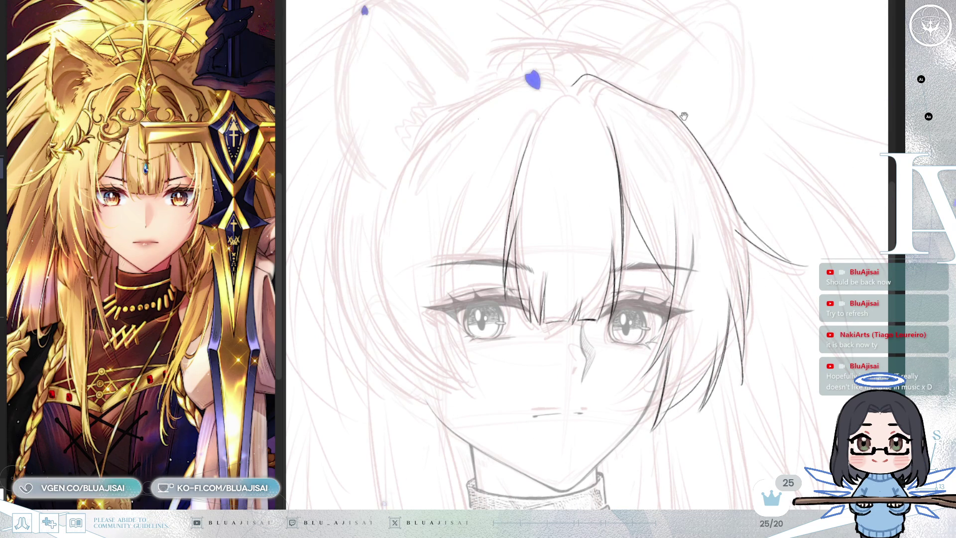
Ink hair lines sweeping across the crown of the head.
{"action": "left_click_drag", "start_coordinate": [684, 116], "coordinate": [693, 131]}
{"action": "left_click_drag", "start_coordinate": [587, 128], "coordinate": [641, 117]}
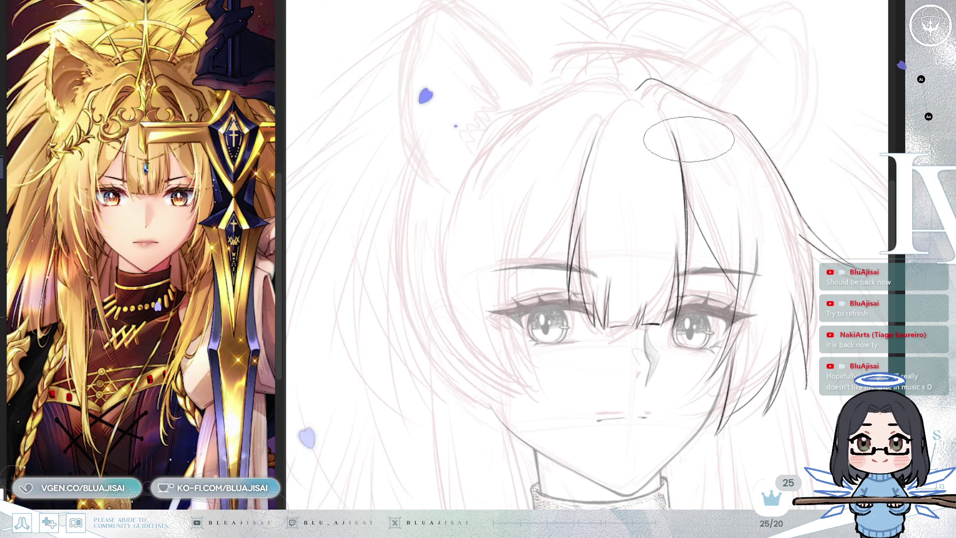
{"action": "left_click_drag", "start_coordinate": [513, 115], "coordinate": [587, 84]}
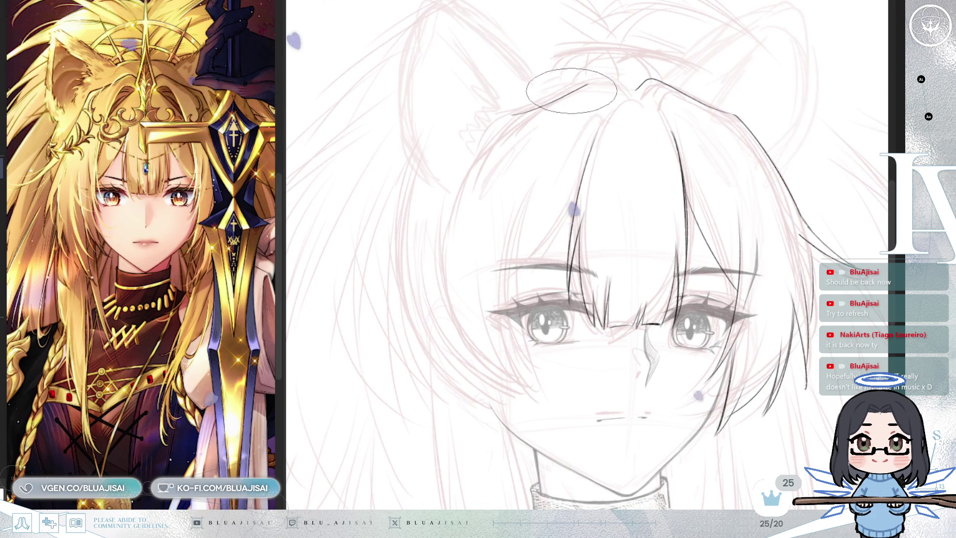
{"action": "mouse_move", "coordinate": [518, 112]}
{"action": "left_mouse_down"}
{"action": "mouse_move", "coordinate": [603, 78]}
{"action": "mouse_move", "coordinate": [627, 91]}
{"action": "mouse_move", "coordinate": [643, 80]}
{"action": "mouse_move", "coordinate": [648, 217]}
{"action": "left_mouse_up"}
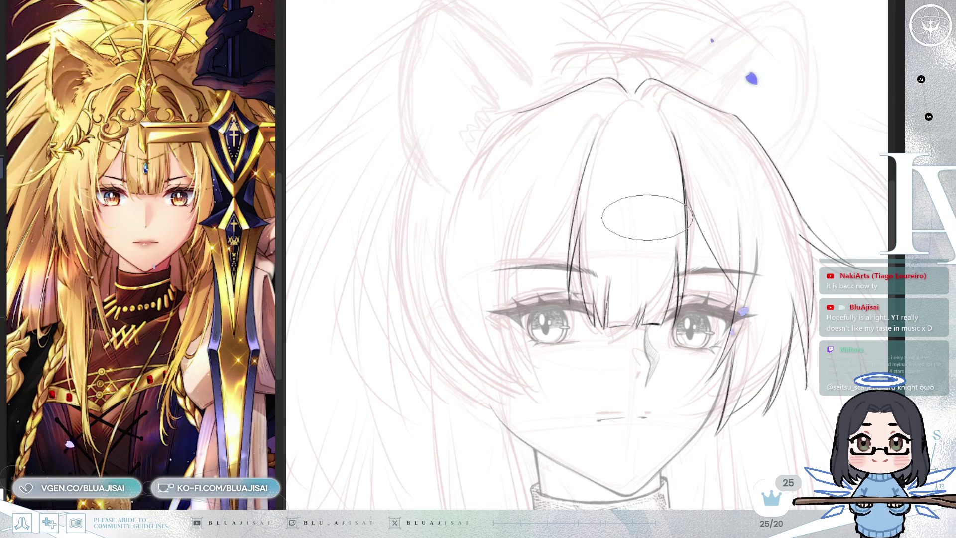
{"action": "left_click_drag", "start_coordinate": [751, 78], "coordinate": [654, 241]}
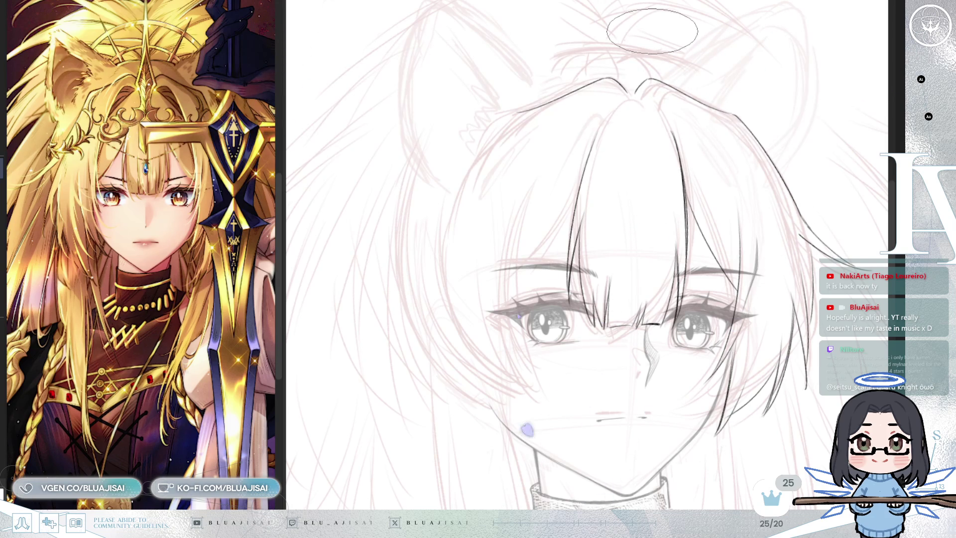
Ink thin hair strands along the left forehead, across the eyebrow and down past the eye.
{"action": "mouse_move", "coordinate": [587, 281]}
{"action": "left_mouse_down"}
{"action": "mouse_move", "coordinate": [630, 181]}
{"action": "mouse_move", "coordinate": [518, 107]}
{"action": "mouse_move", "coordinate": [460, 120]}
{"action": "mouse_move", "coordinate": [463, 102]}
{"action": "mouse_move", "coordinate": [408, 225]}
{"action": "left_mouse_up"}
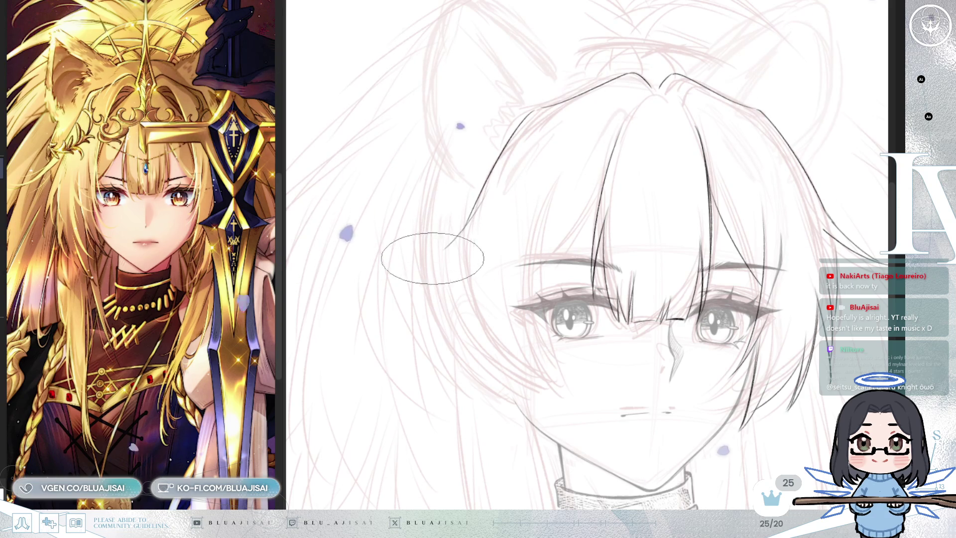
{"action": "left_click_drag", "start_coordinate": [422, 267], "coordinate": [474, 229]}
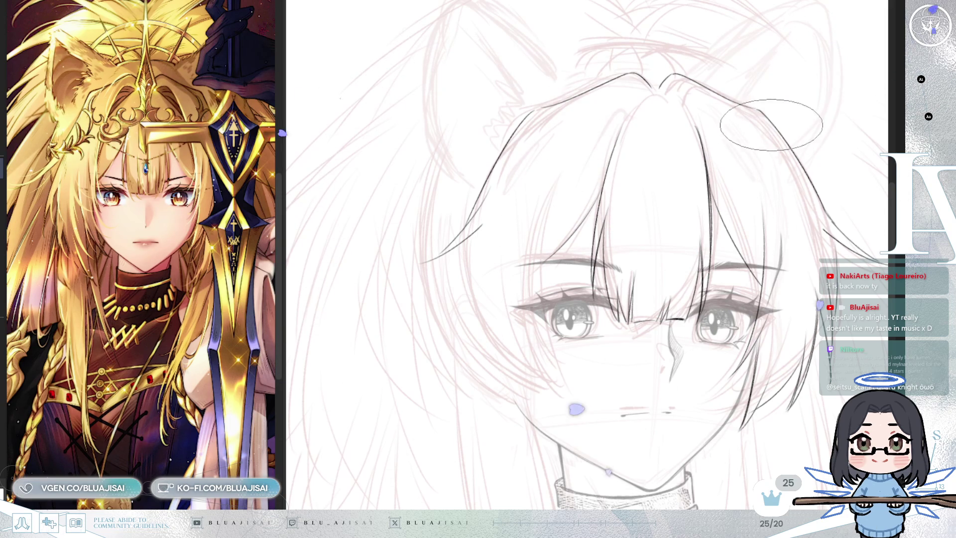
{"action": "left_click_drag", "start_coordinate": [597, 236], "coordinate": [543, 269]}
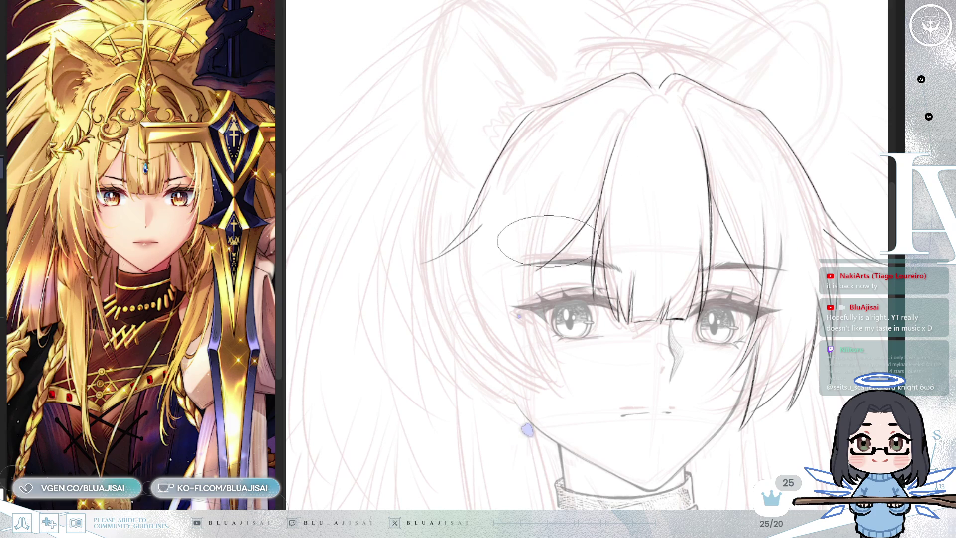
{"action": "left_click_drag", "start_coordinate": [549, 199], "coordinate": [536, 319]}
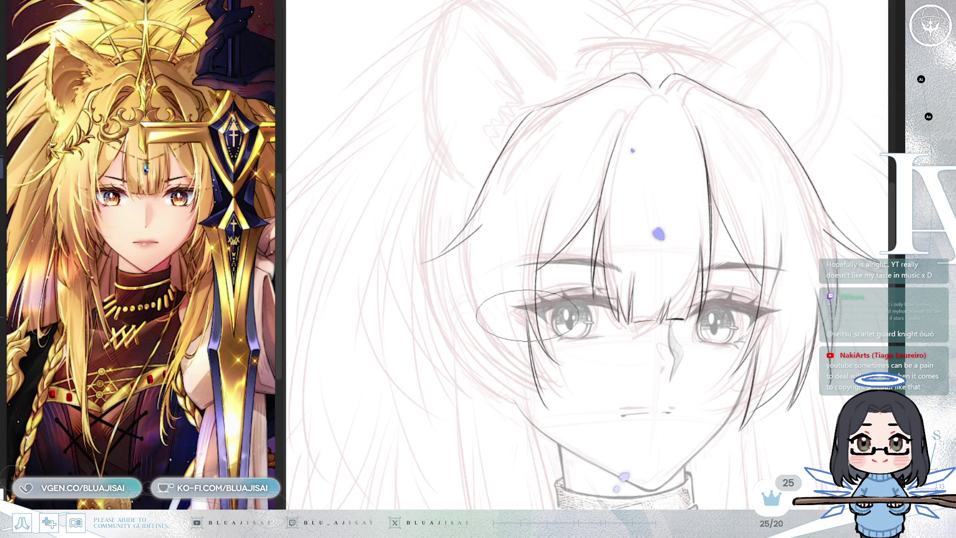
{"action": "left_click_drag", "start_coordinate": [466, 225], "coordinate": [459, 353]}
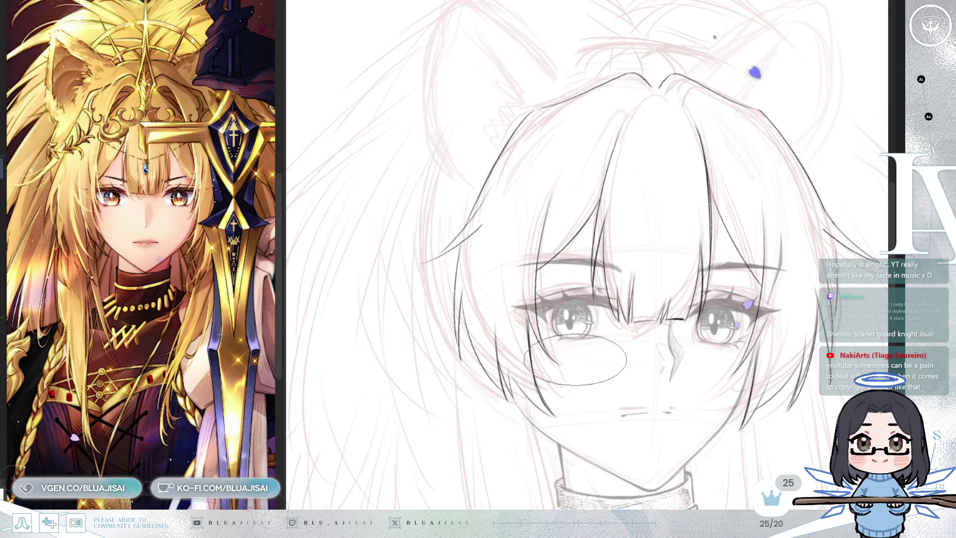
{"action": "scroll", "coordinate": [560, 411], "scroll_direction": "down", "scroll_amount": 3}
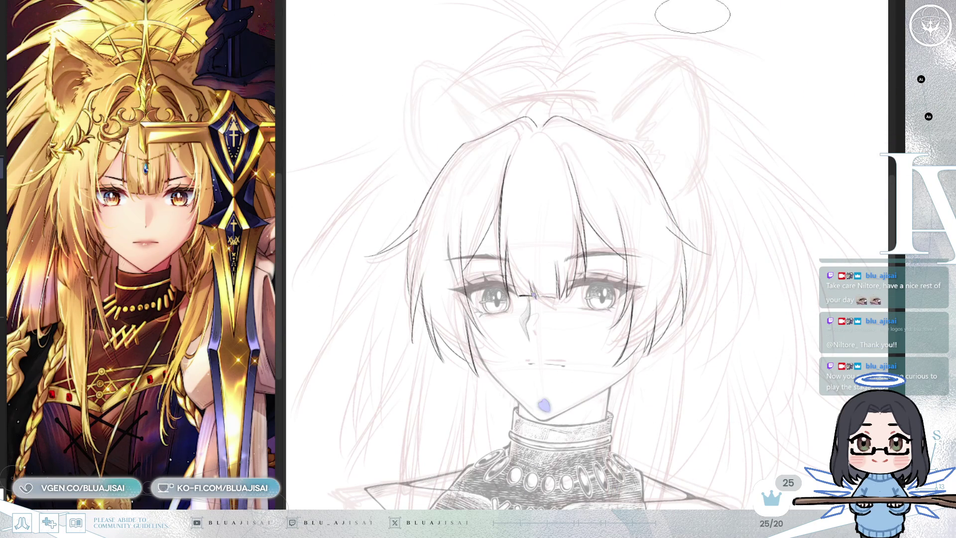
{"action": "mouse_move", "coordinate": [734, 217]}
{"action": "left_mouse_down"}
{"action": "mouse_move", "coordinate": [733, 203]}
{"action": "mouse_move", "coordinate": [788, 187]}
{"action": "mouse_move", "coordinate": [772, 180]}
{"action": "left_mouse_up"}
{"action": "scroll", "coordinate": [683, 145], "scroll_direction": "up", "scroll_amount": 2}
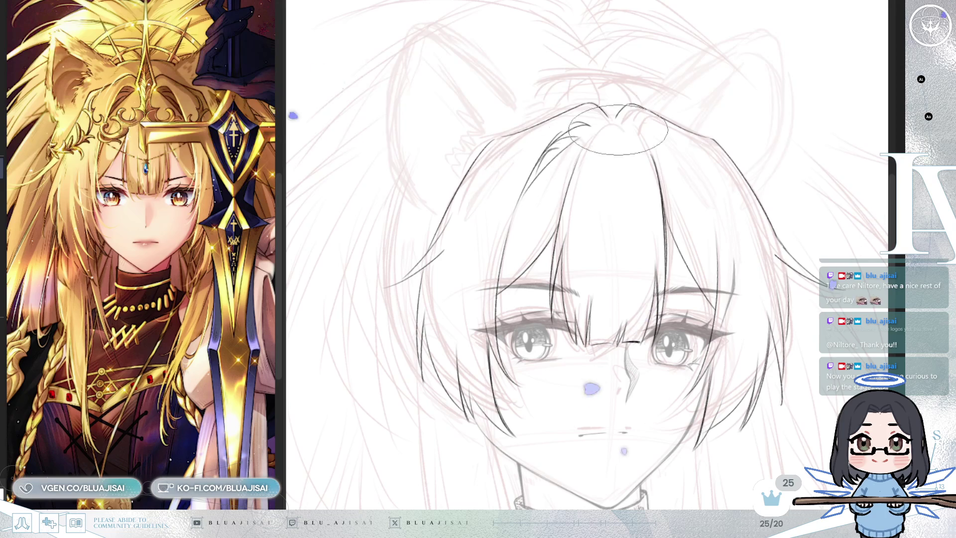
{"action": "key", "text": "h"}
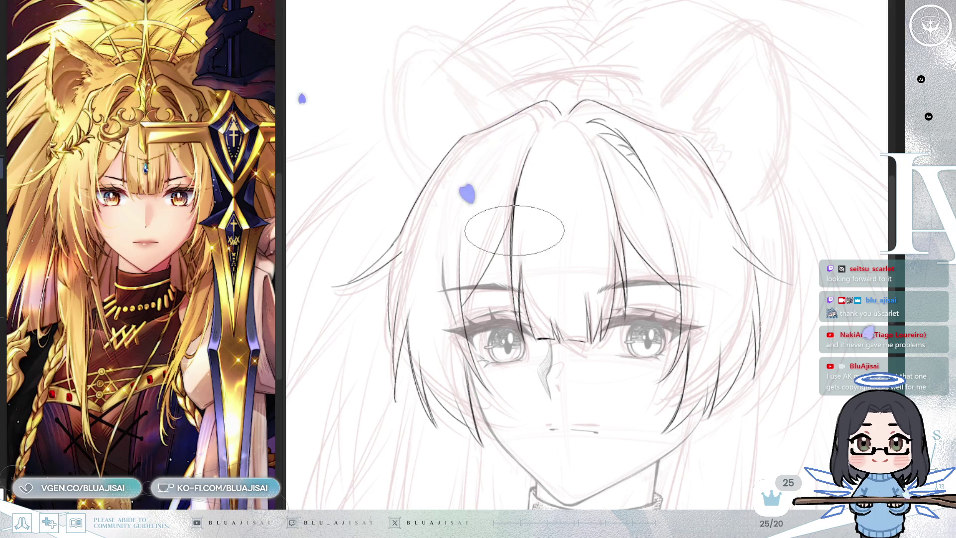
Ink two more strands into the bangs, then mirror the view and zoom out.
{"action": "key", "text": "p"}
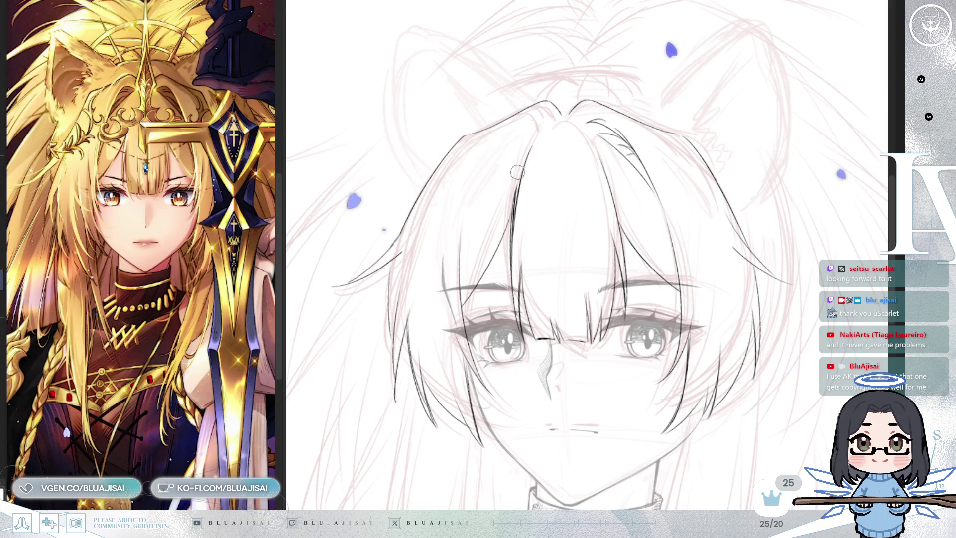
{"action": "key", "text": "e"}
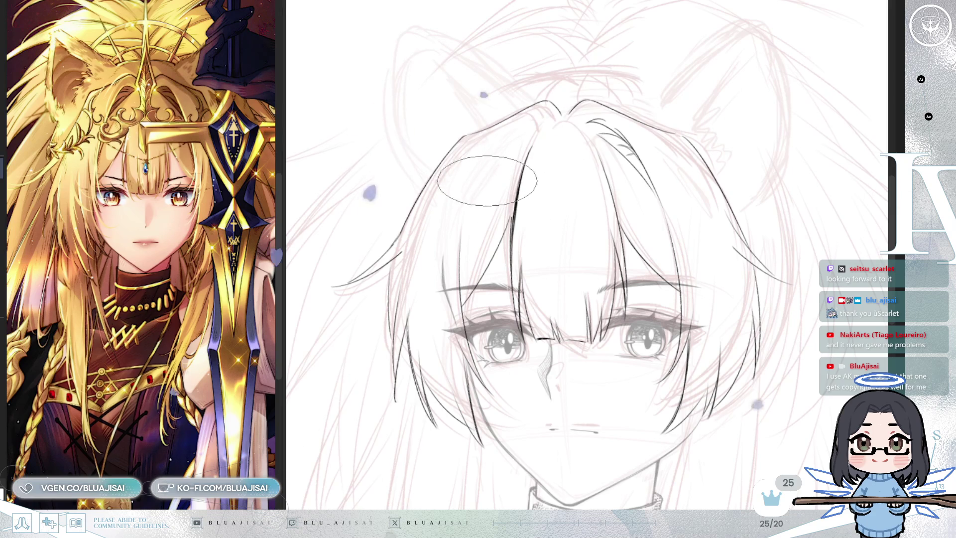
{"action": "key", "text": "p"}
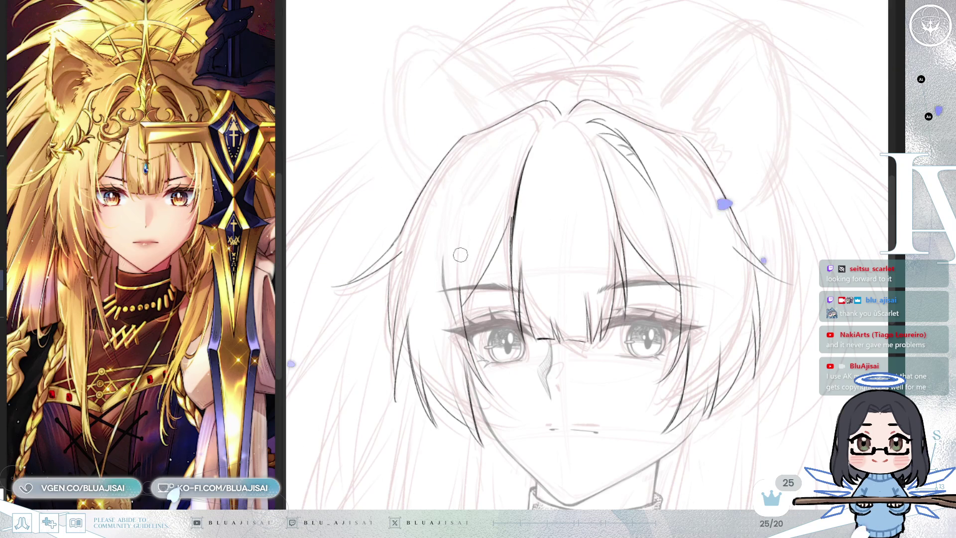
{"action": "key", "text": "e"}
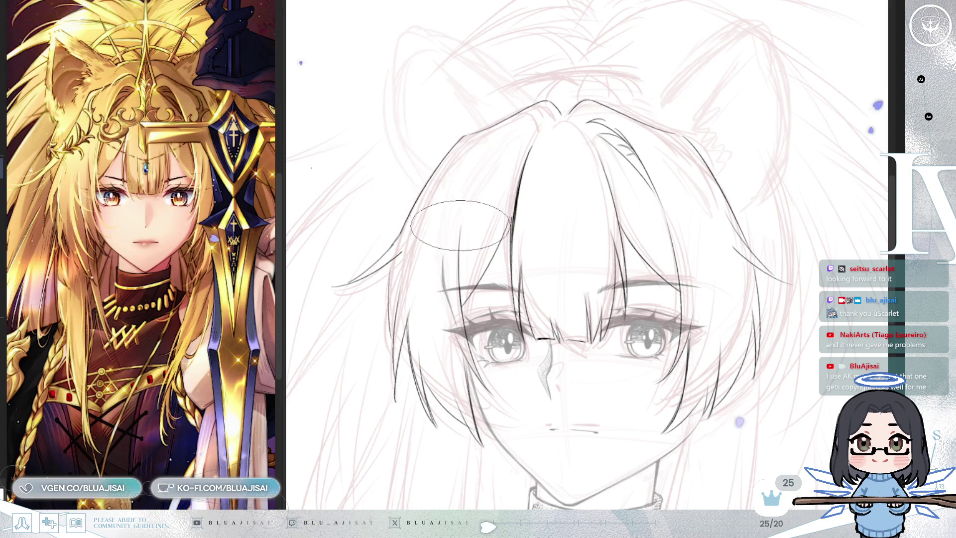
{"action": "left_click_drag", "start_coordinate": [541, 121], "coordinate": [519, 163]}
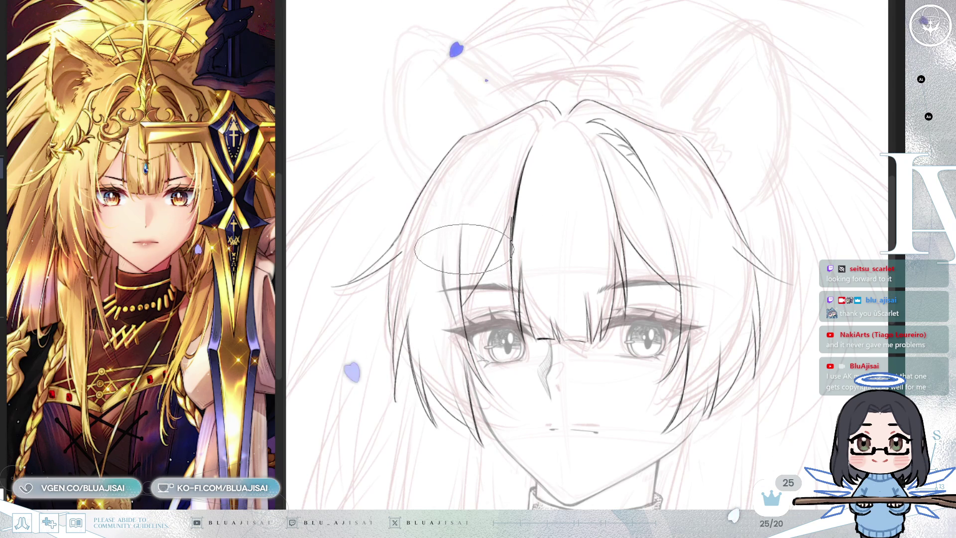
{"action": "left_click_drag", "start_coordinate": [502, 157], "coordinate": [470, 211]}
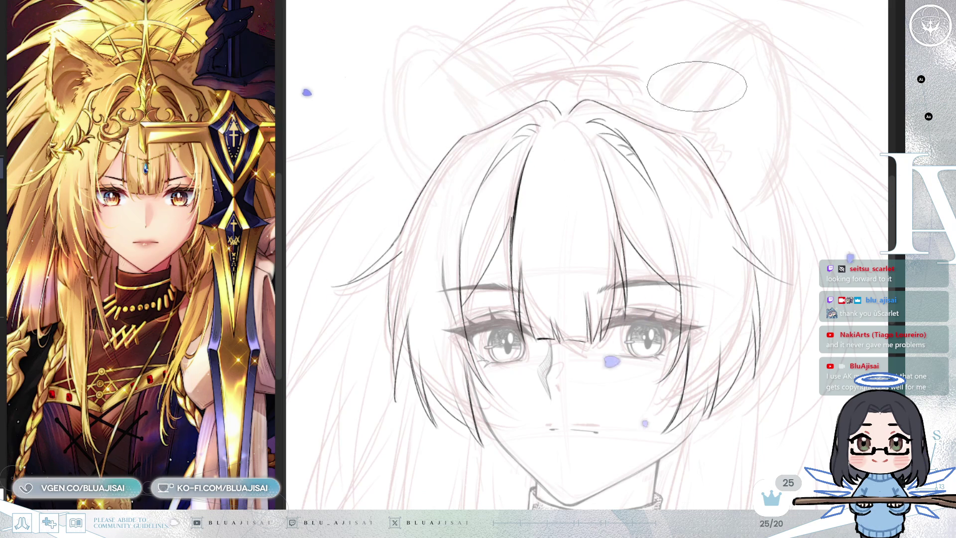
{"action": "key", "text": "h"}
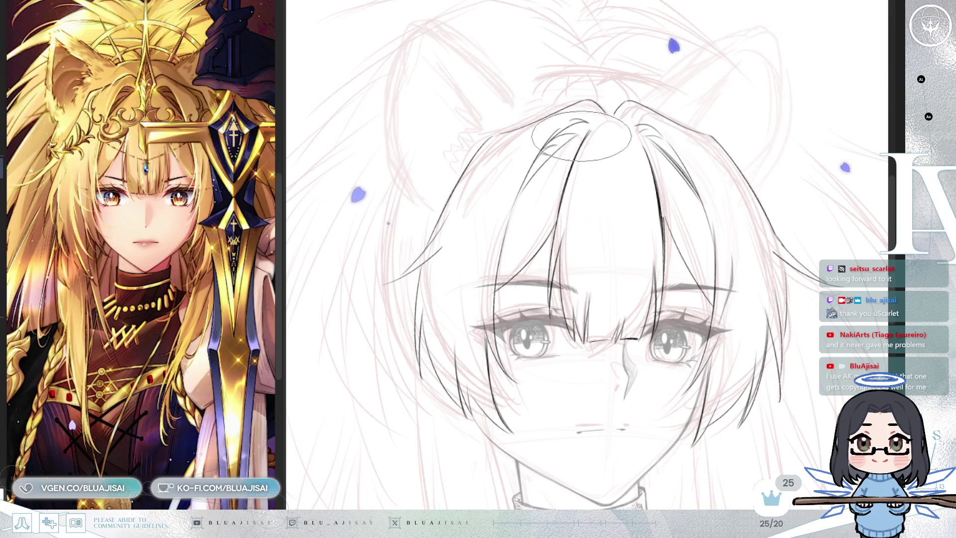
{"action": "scroll", "coordinate": [569, 164], "scroll_direction": "down", "scroll_amount": 5}
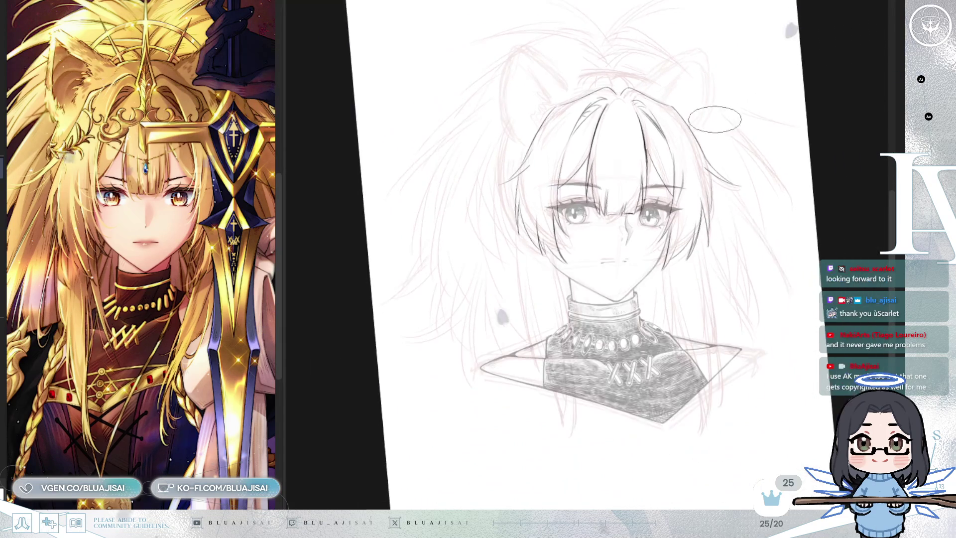
Set the canvas rotation upright and zoom in on the sketched lion ear above the hair.
{"action": "left_click_drag", "start_coordinate": [778, 177], "coordinate": [774, 139]}
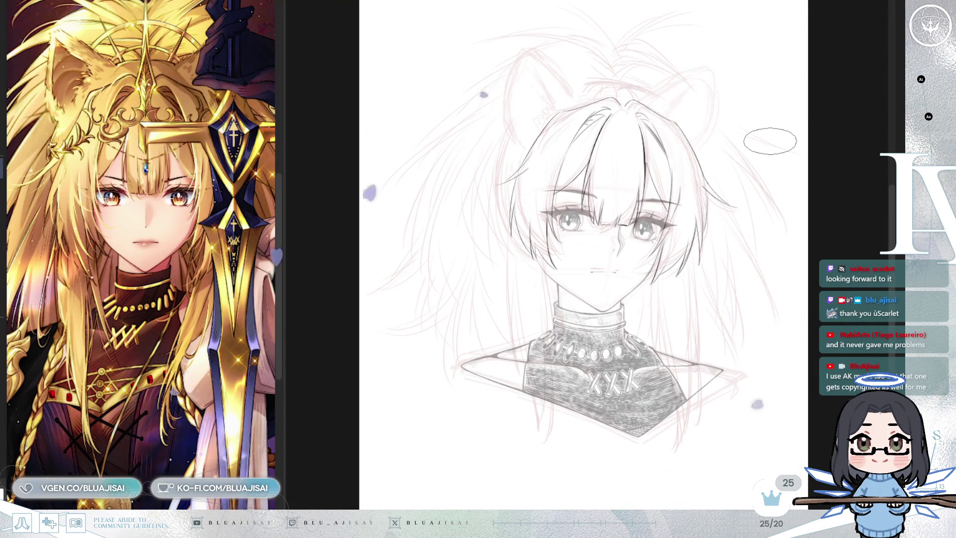
{"action": "scroll", "coordinate": [772, 140], "scroll_direction": "up", "scroll_amount": 2}
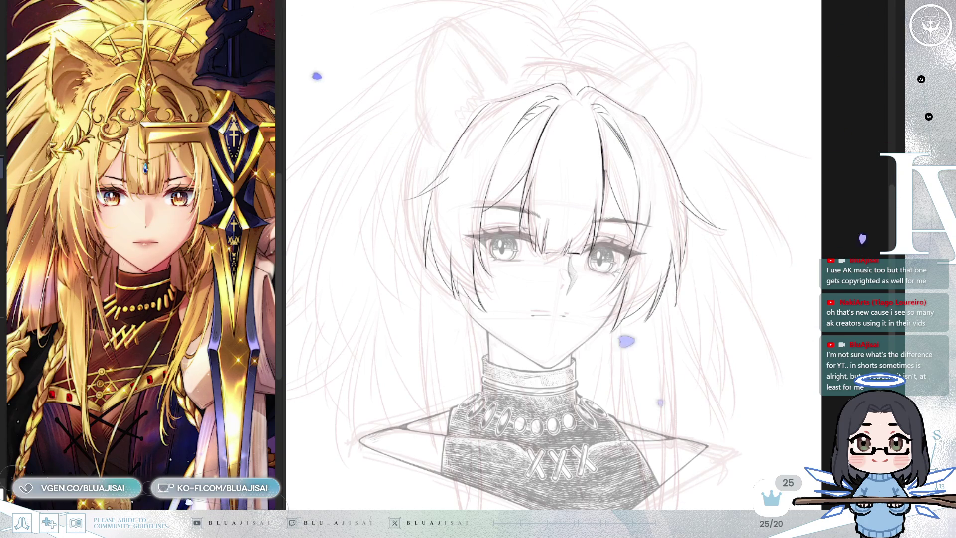
{"action": "left_click_drag", "start_coordinate": [694, 485], "coordinate": [734, 490]}
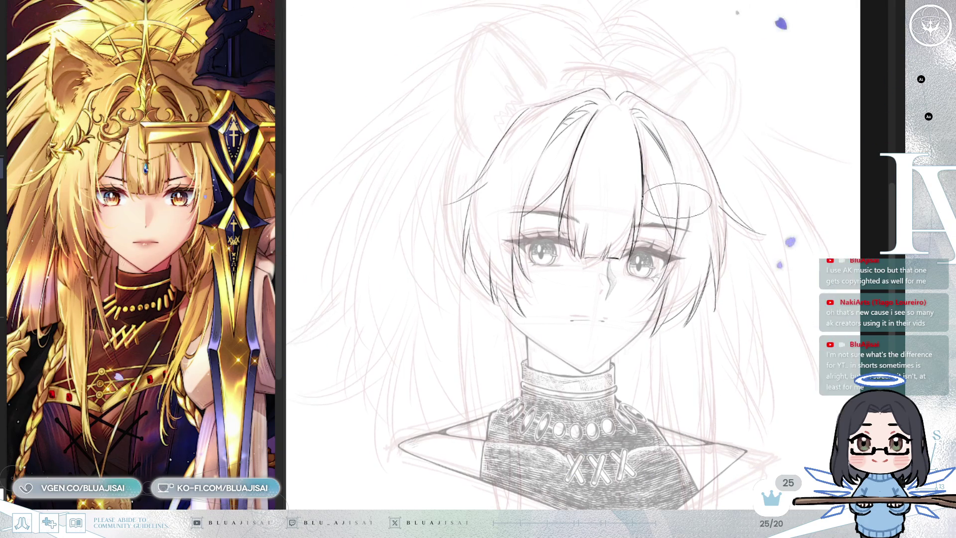
{"action": "mouse_move", "coordinate": [662, 204]}
{"action": "left_mouse_down"}
{"action": "mouse_move", "coordinate": [699, 169]}
{"action": "mouse_move", "coordinate": [583, 350]}
{"action": "left_mouse_up"}
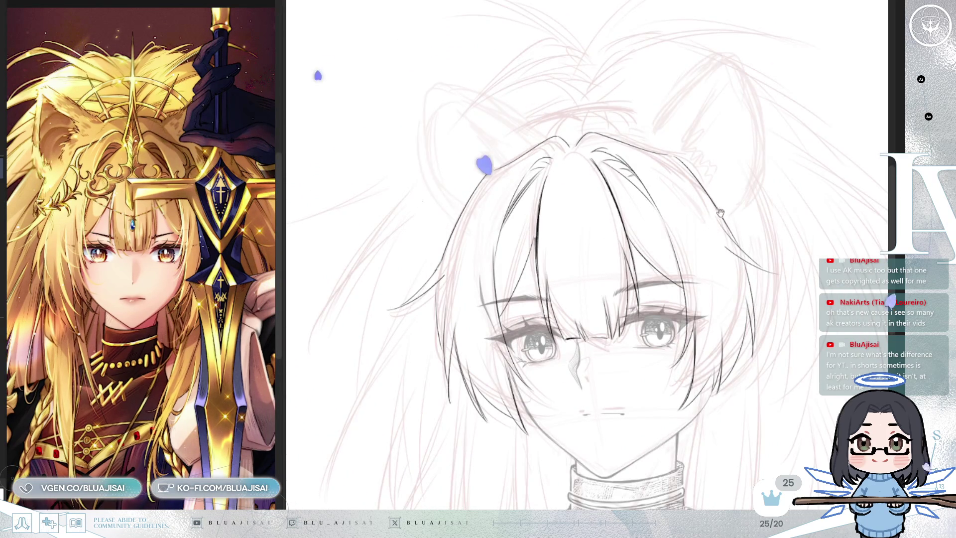
{"action": "scroll", "coordinate": [656, 239], "scroll_direction": "up", "scroll_amount": 5}
{"action": "left_click_drag", "start_coordinate": [662, 241], "coordinate": [670, 287]}
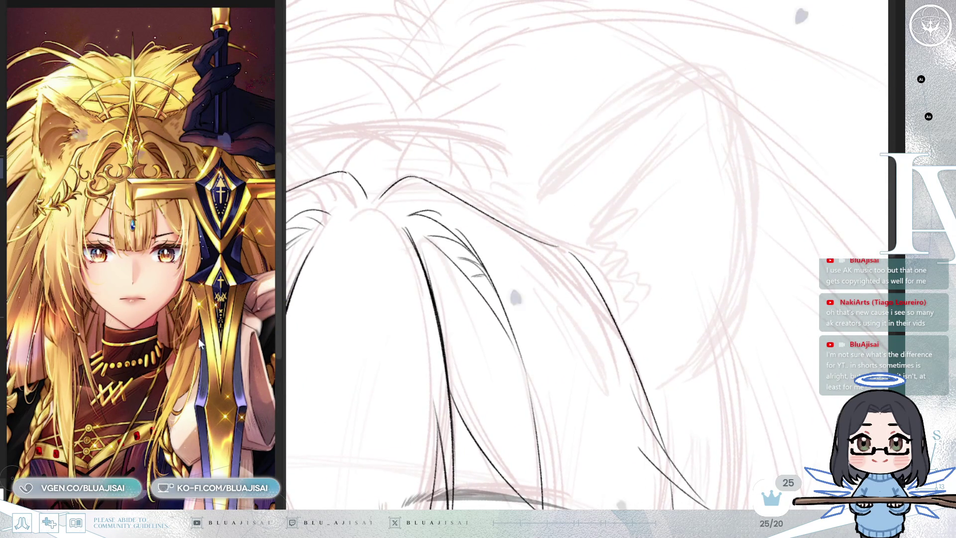
Ink the ear's outer edge up to a zigzag fur tuft at the tip and down its long side.
{"action": "scroll", "coordinate": [204, 319], "scroll_direction": "up", "scroll_amount": 5}
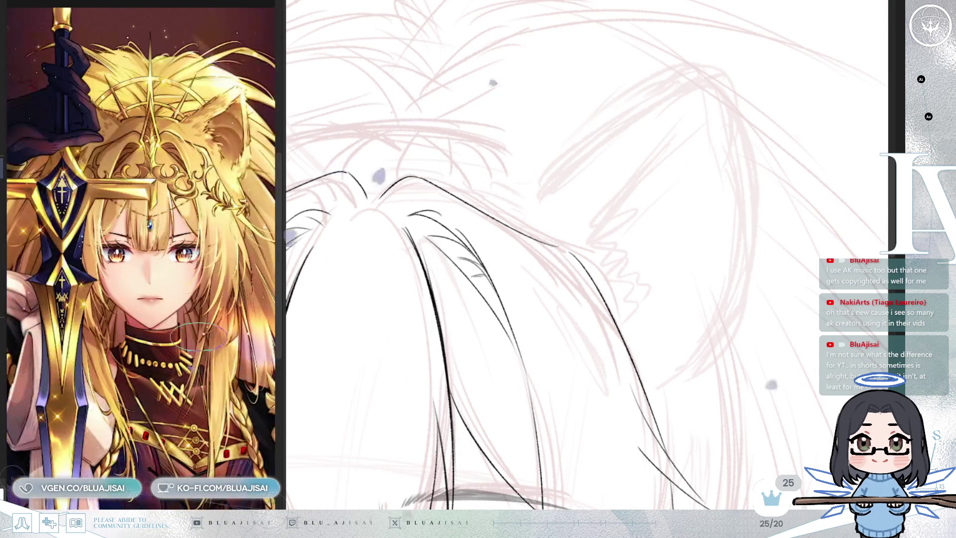
{"action": "mouse_move", "coordinate": [211, 313]}
{"action": "left_mouse_down"}
{"action": "mouse_move", "coordinate": [218, 418]}
{"action": "mouse_move", "coordinate": [221, 403]}
{"action": "left_mouse_up"}
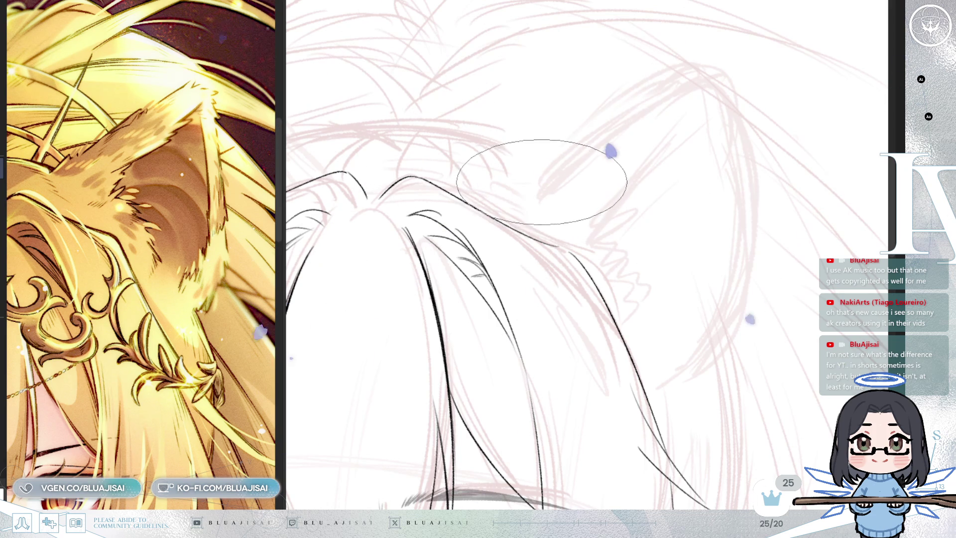
{"action": "left_click_drag", "start_coordinate": [540, 184], "coordinate": [556, 168]}
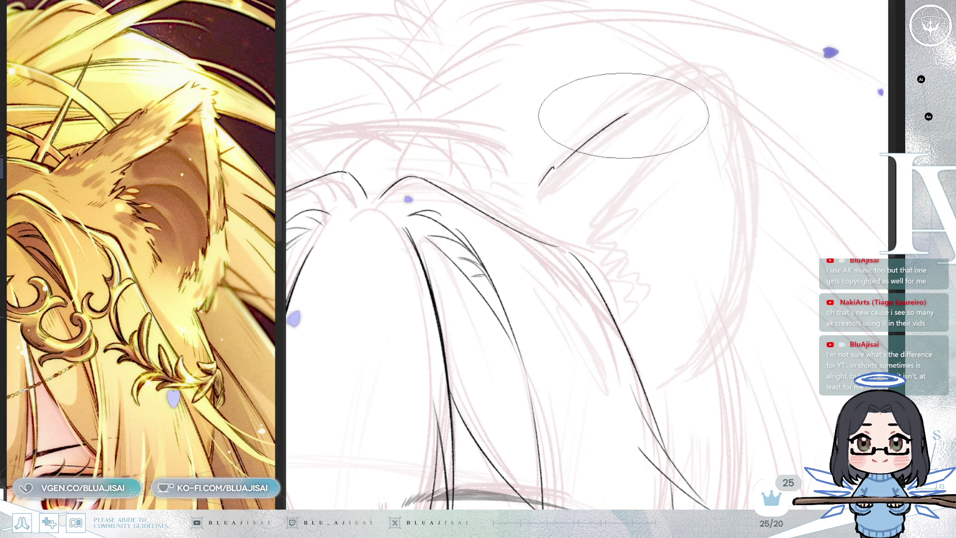
{"action": "left_click_drag", "start_coordinate": [557, 169], "coordinate": [706, 76]}
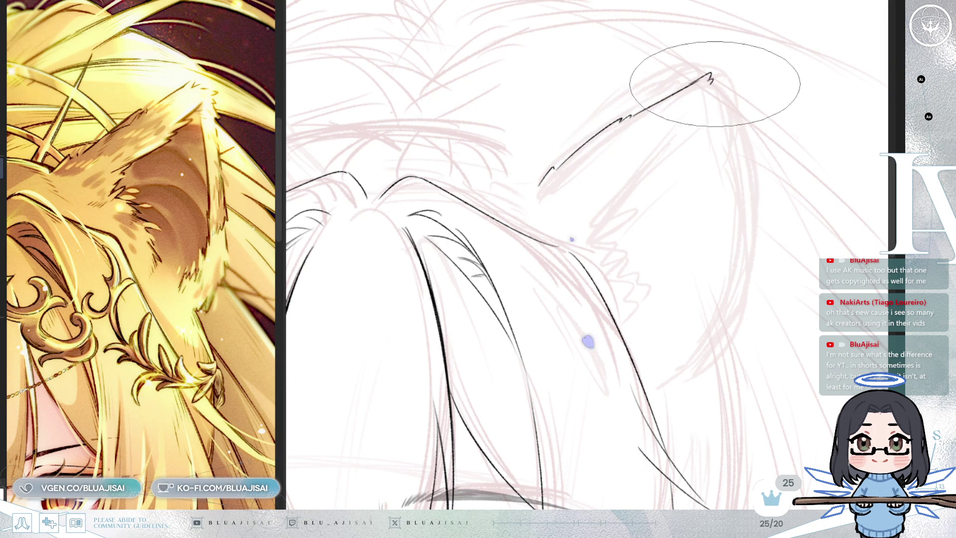
{"action": "left_click_drag", "start_coordinate": [707, 75], "coordinate": [728, 89]}
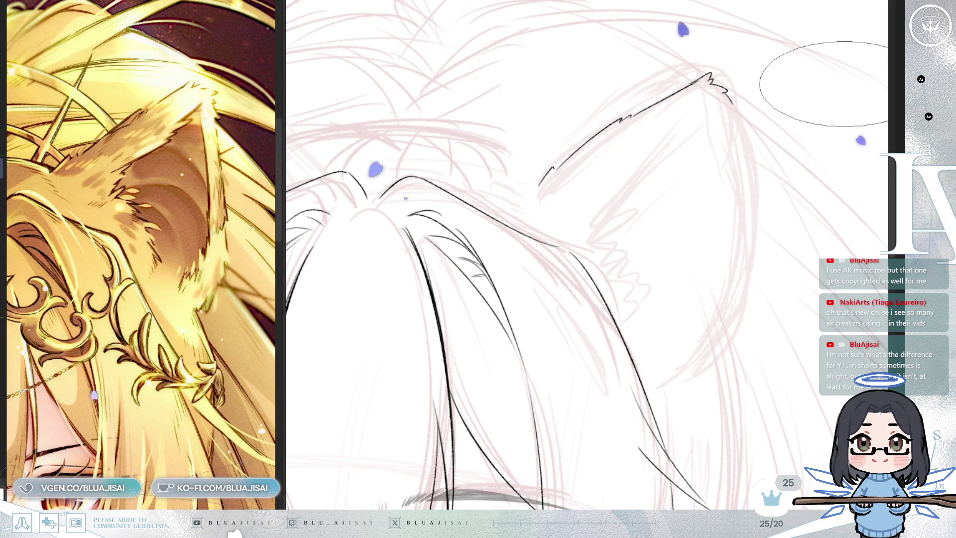
{"action": "left_click_drag", "start_coordinate": [720, 86], "coordinate": [732, 102]}
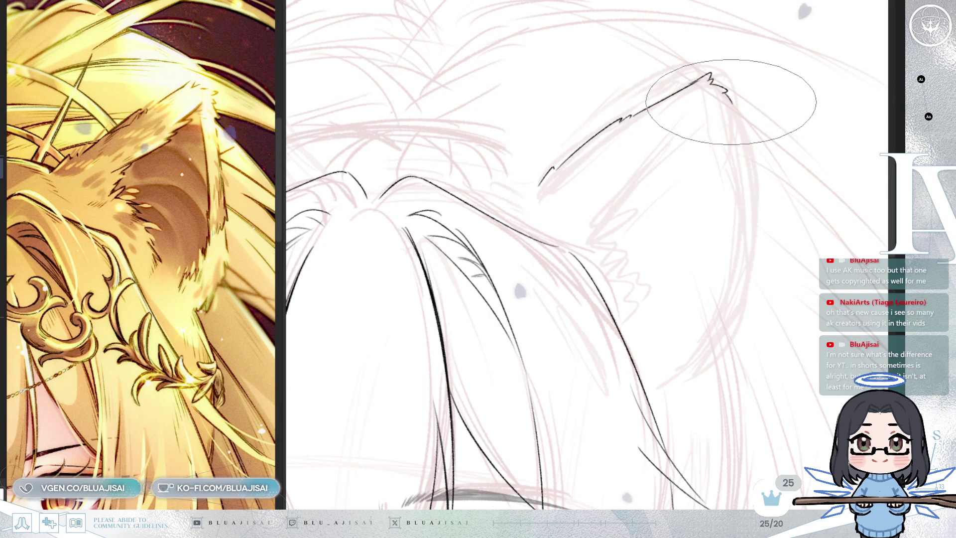
{"action": "left_click_drag", "start_coordinate": [732, 102], "coordinate": [732, 126]}
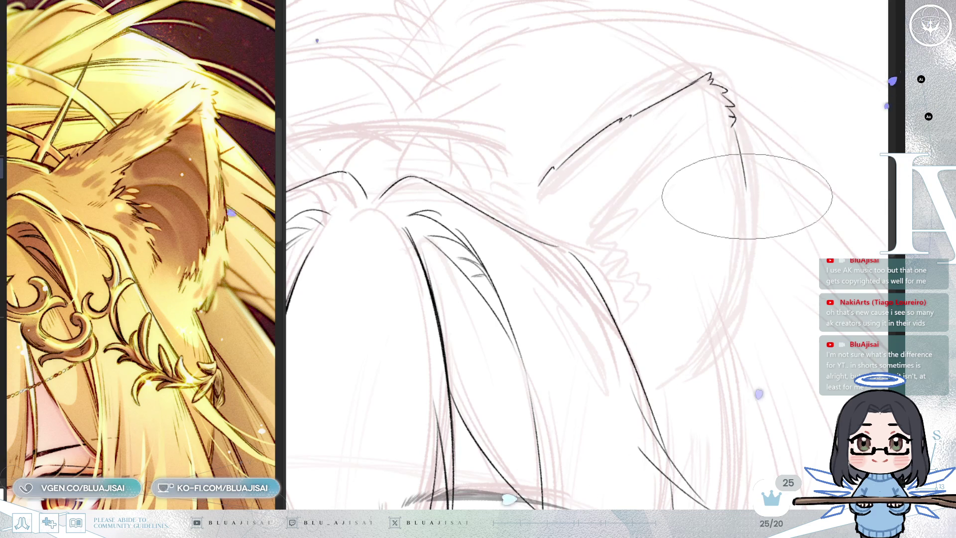
{"action": "left_click_drag", "start_coordinate": [732, 127], "coordinate": [743, 207]}
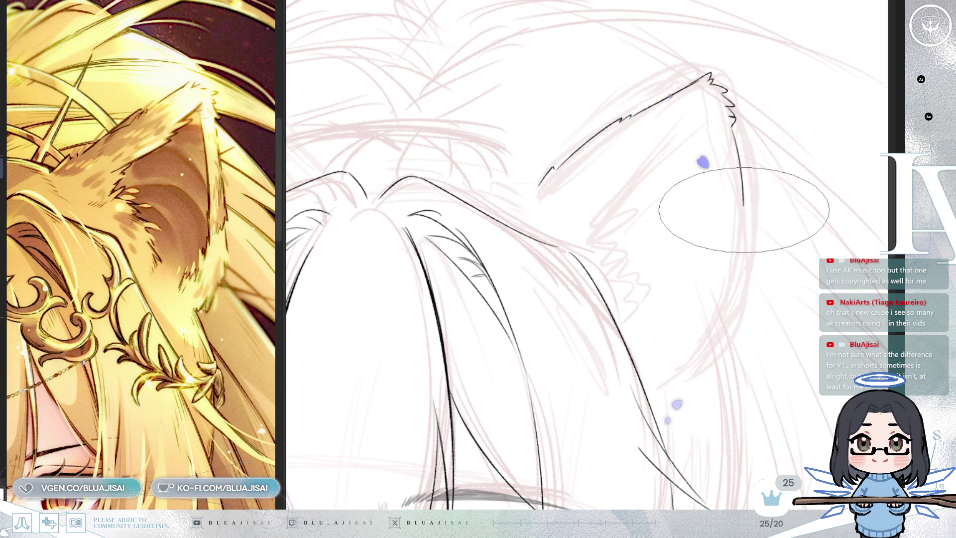
In mirrored view, ink the ear's side edge with a fur zigzag and hair strand at its base.
{"action": "key", "text": "h"}
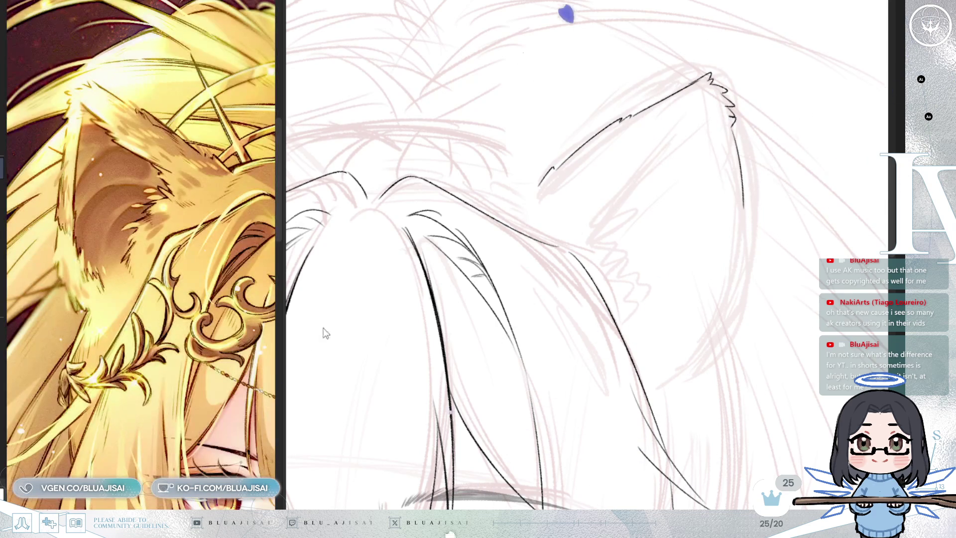
{"action": "key", "text": "h"}
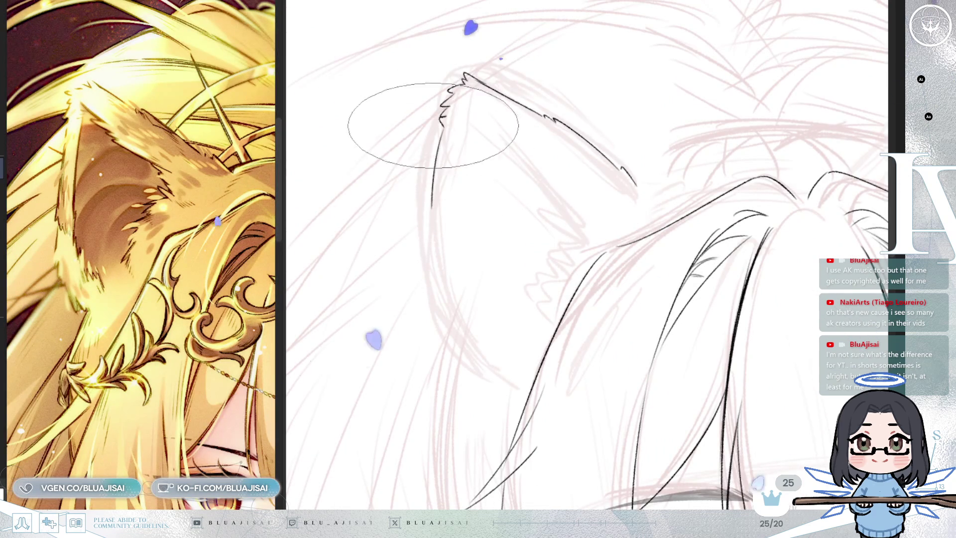
{"action": "left_click_drag", "start_coordinate": [441, 131], "coordinate": [434, 251]}
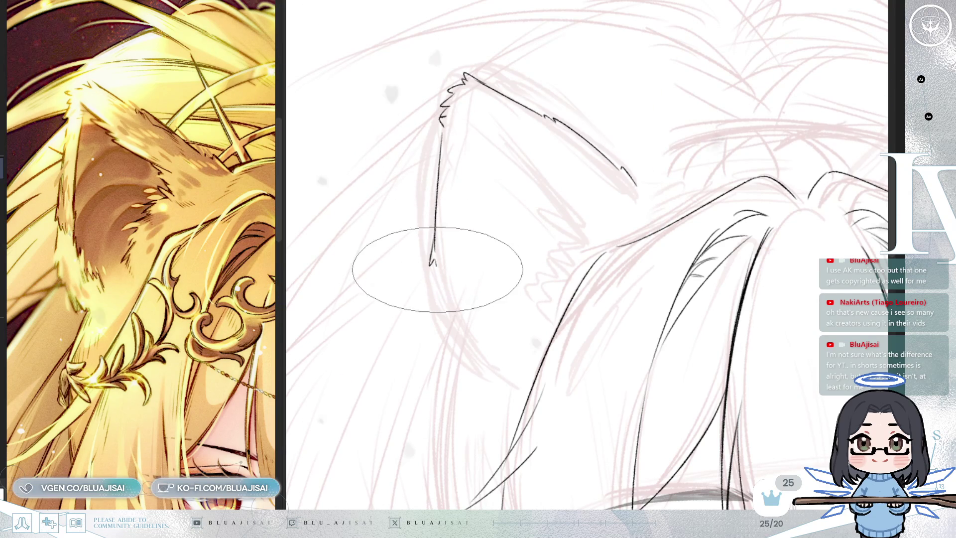
{"action": "mouse_move", "coordinate": [432, 260]}
{"action": "left_mouse_down"}
{"action": "mouse_move", "coordinate": [454, 283]}
{"action": "mouse_move", "coordinate": [437, 288]}
{"action": "mouse_move", "coordinate": [436, 302]}
{"action": "mouse_move", "coordinate": [463, 337]}
{"action": "left_mouse_up"}
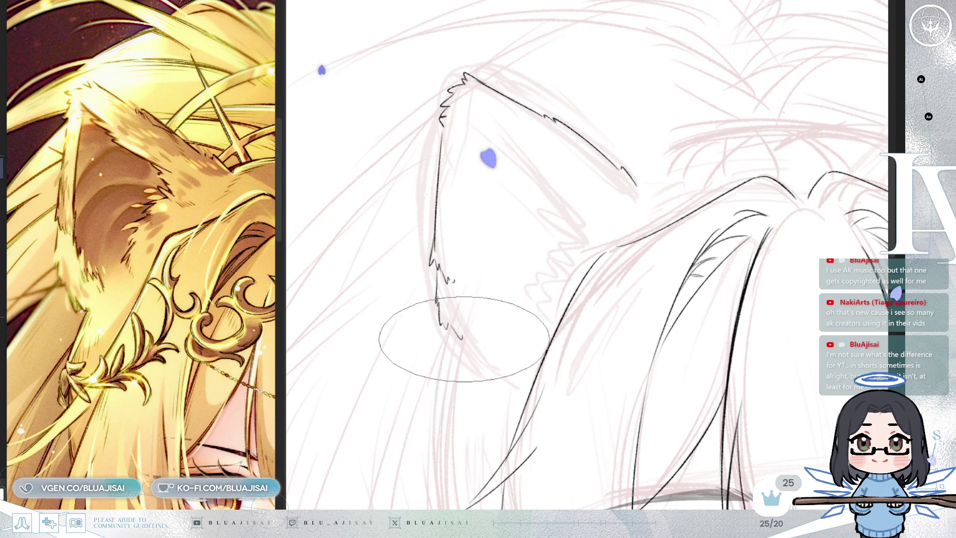
{"action": "mouse_move", "coordinate": [461, 339]}
{"action": "left_mouse_down"}
{"action": "mouse_move", "coordinate": [481, 372]}
{"action": "mouse_move", "coordinate": [509, 381]}
{"action": "left_mouse_up"}
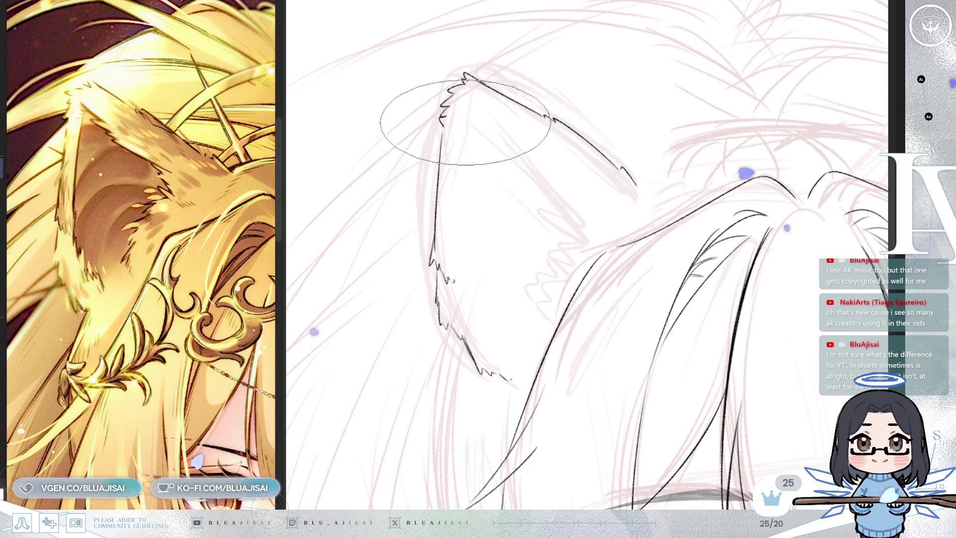
Redraw a longer curved inner ear line and a zigzag fur tuft beneath it.
{"action": "left_click_drag", "start_coordinate": [460, 126], "coordinate": [459, 225]}
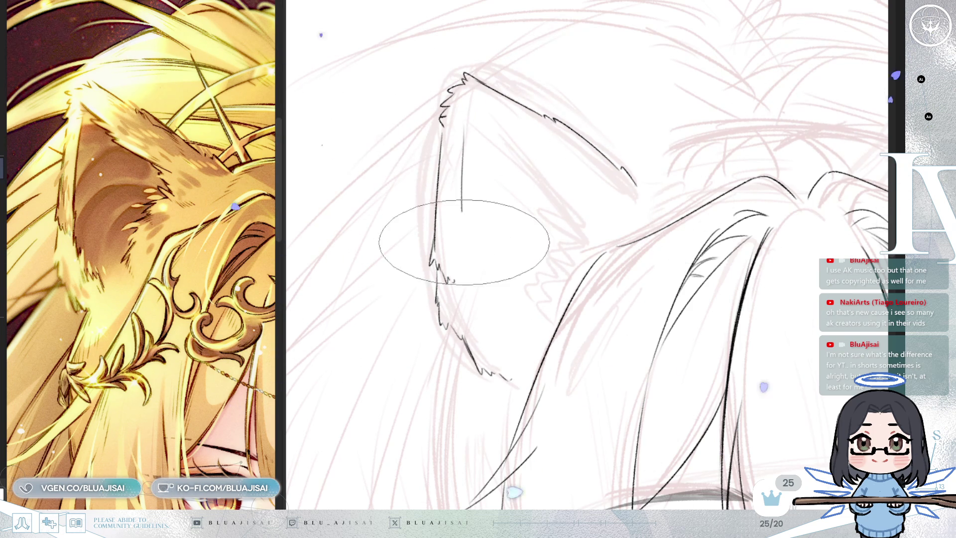
{"action": "key", "text": "ctrl+z"}
{"action": "left_click_drag", "start_coordinate": [461, 133], "coordinate": [461, 282]}
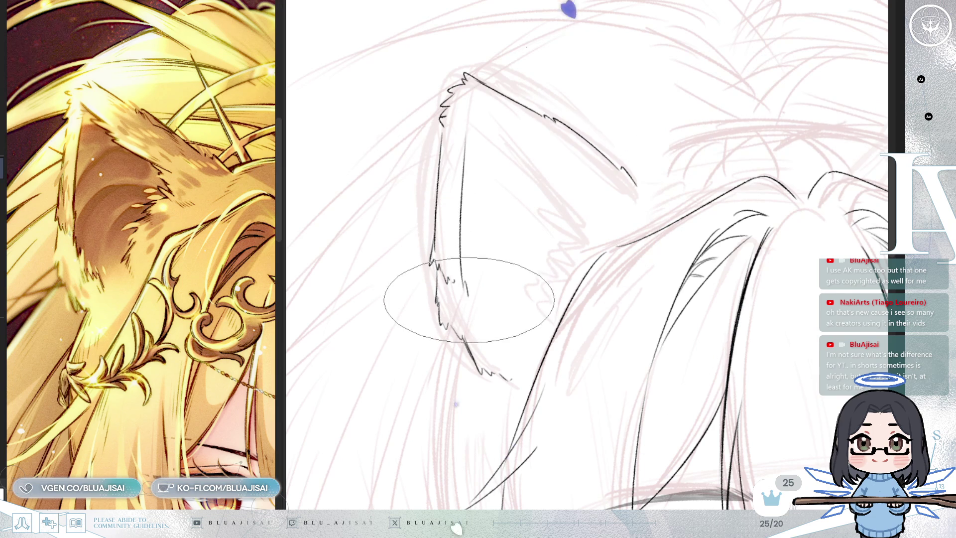
{"action": "mouse_move", "coordinate": [465, 281]}
{"action": "left_mouse_down"}
{"action": "mouse_move", "coordinate": [474, 305]}
{"action": "mouse_move", "coordinate": [521, 339]}
{"action": "left_mouse_up"}
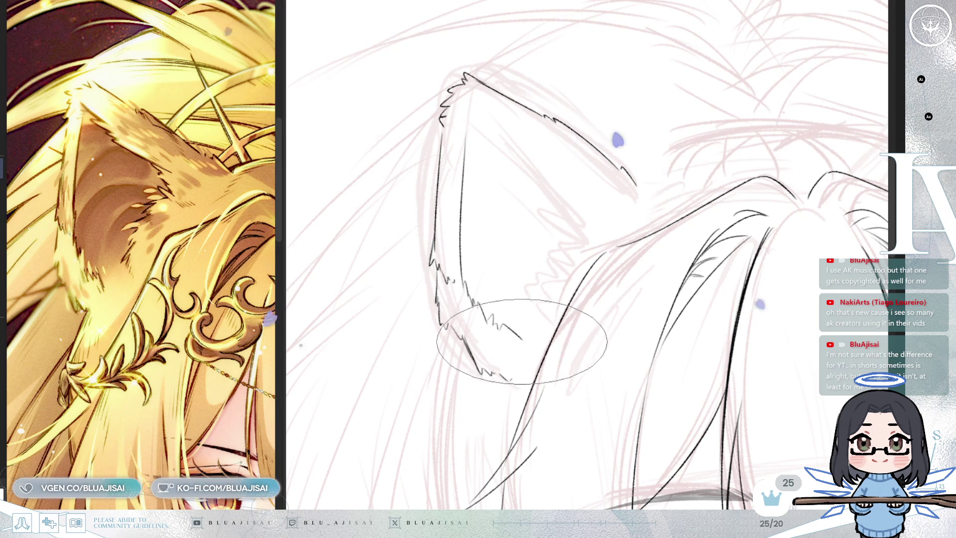
{"action": "key", "text": "ctrl+z"}
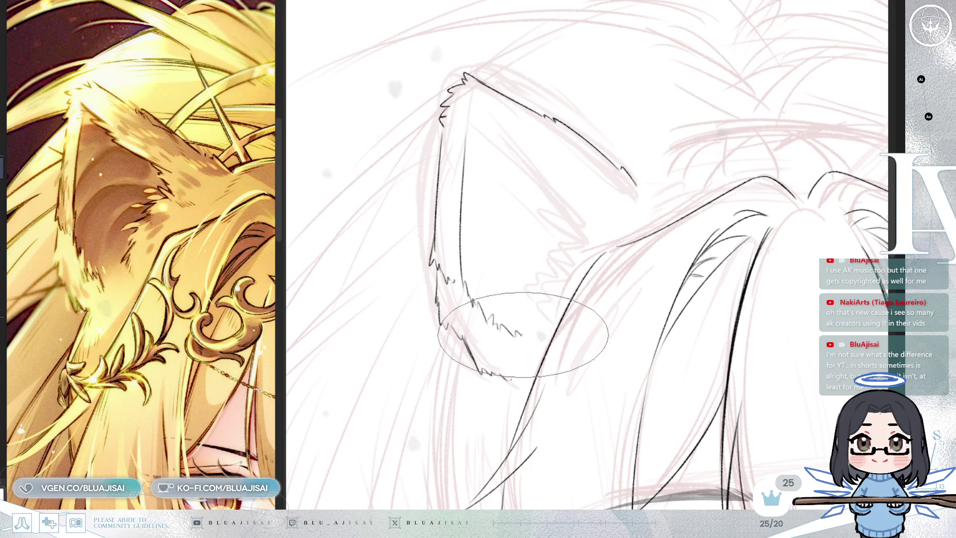
{"action": "left_click_drag", "start_coordinate": [499, 326], "coordinate": [539, 317]}
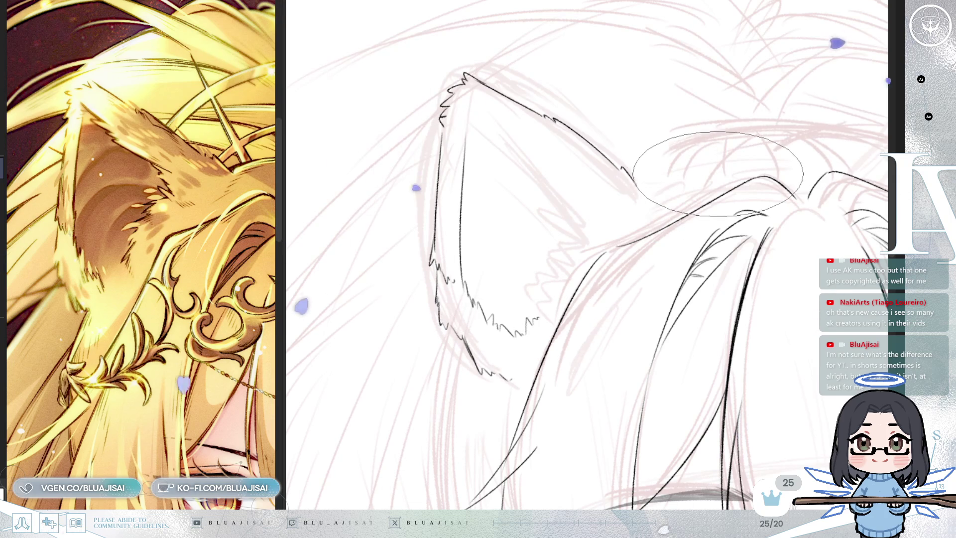
{"action": "scroll", "coordinate": [631, 207], "scroll_direction": "up", "scroll_amount": 2}
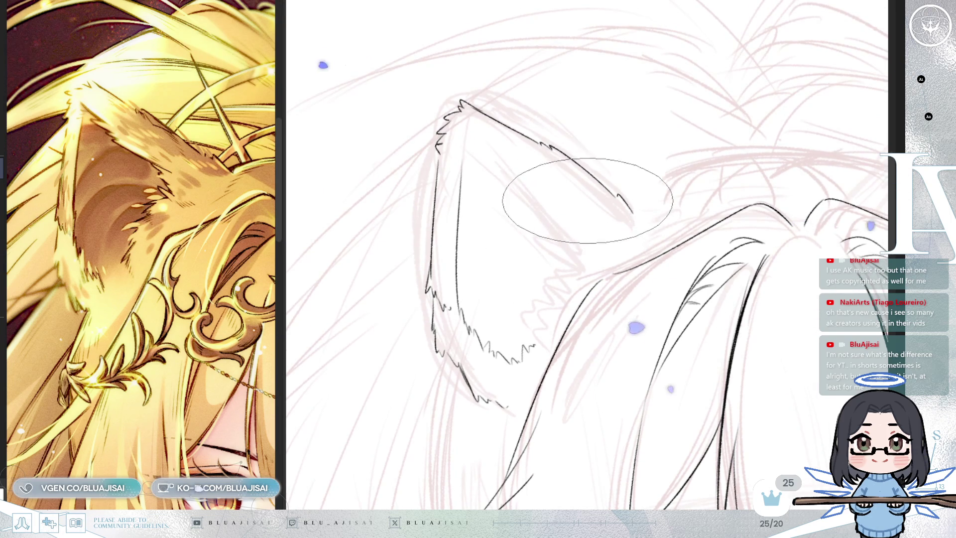
Rotate the view and extend the inner ear line downward, removing a stray tail.
{"action": "key", "text": "h"}
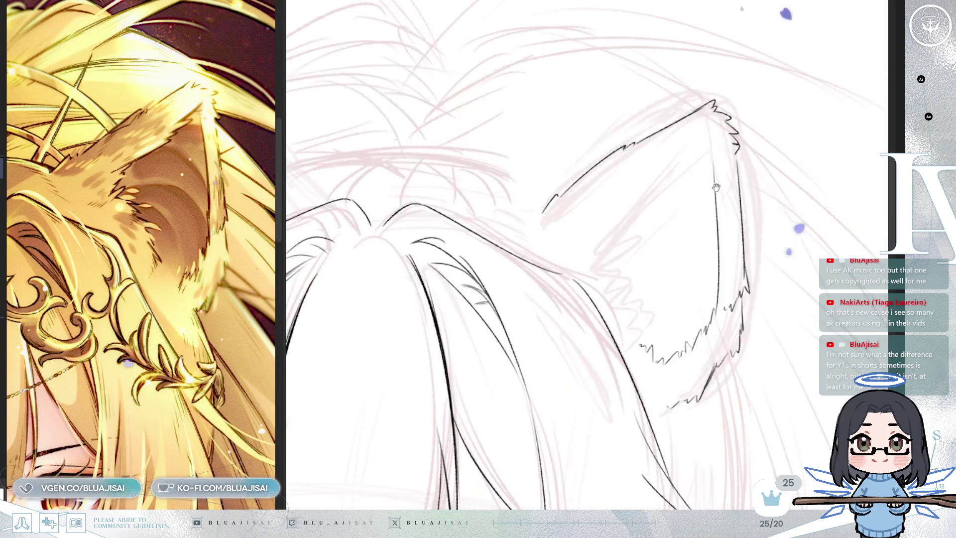
{"action": "key", "text": "Delete"}
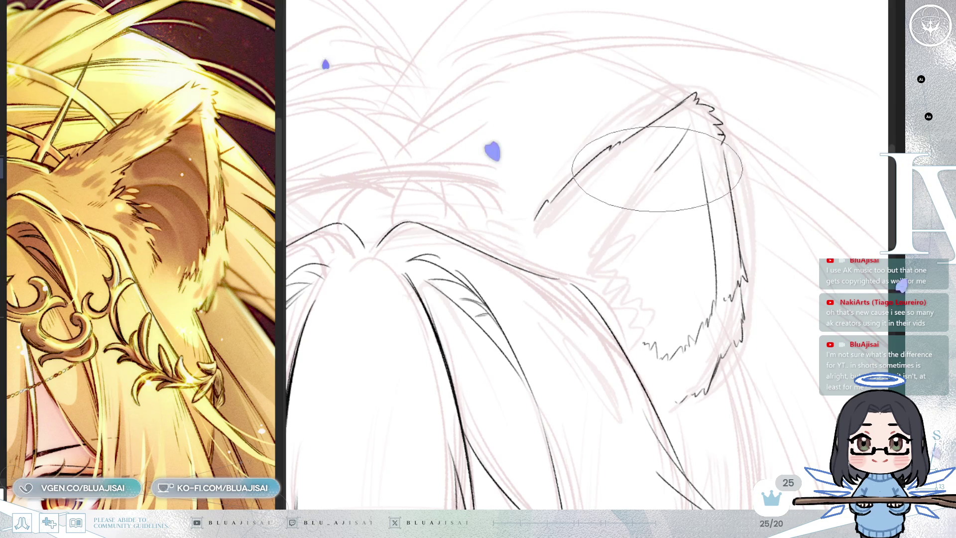
{"action": "mouse_move", "coordinate": [689, 124]}
{"action": "left_mouse_down"}
{"action": "mouse_move", "coordinate": [615, 213]}
{"action": "mouse_move", "coordinate": [614, 233]}
{"action": "left_mouse_up"}
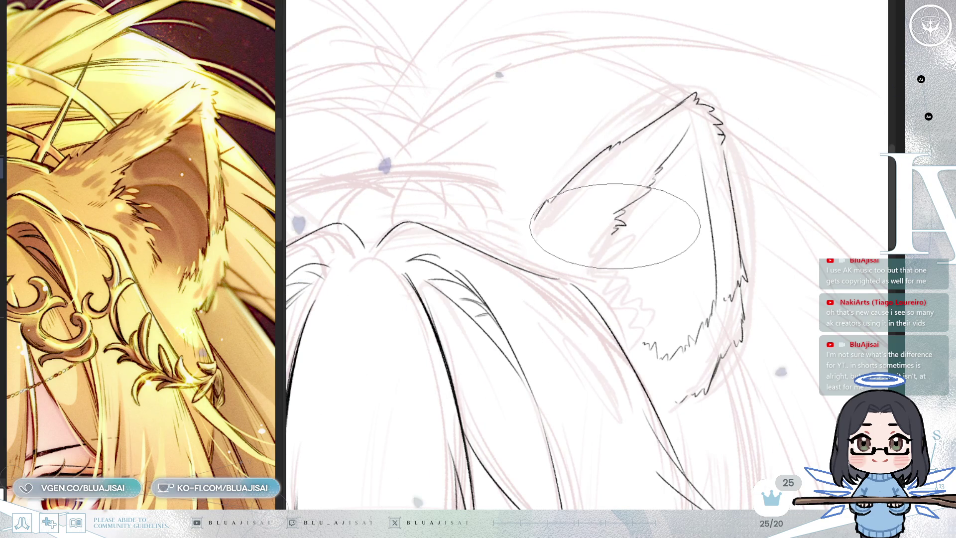
{"action": "mouse_move", "coordinate": [613, 234]}
{"action": "left_mouse_down"}
{"action": "mouse_move", "coordinate": [604, 244]}
{"action": "mouse_move", "coordinate": [624, 257]}
{"action": "mouse_move", "coordinate": [640, 301]}
{"action": "left_mouse_up"}
{"action": "key", "text": "ctrl+z"}
Erase and redraw the jagged fur along the lower inner ear, then check it mirrored.
{"action": "key", "text": "h"}
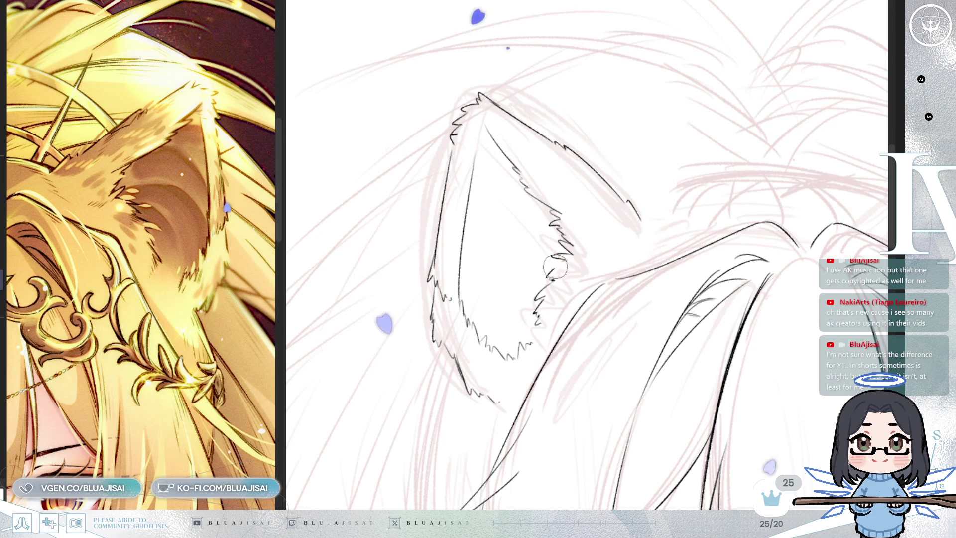
{"action": "left_click_drag", "start_coordinate": [561, 266], "coordinate": [534, 320]}
{"action": "key", "text": "p"}
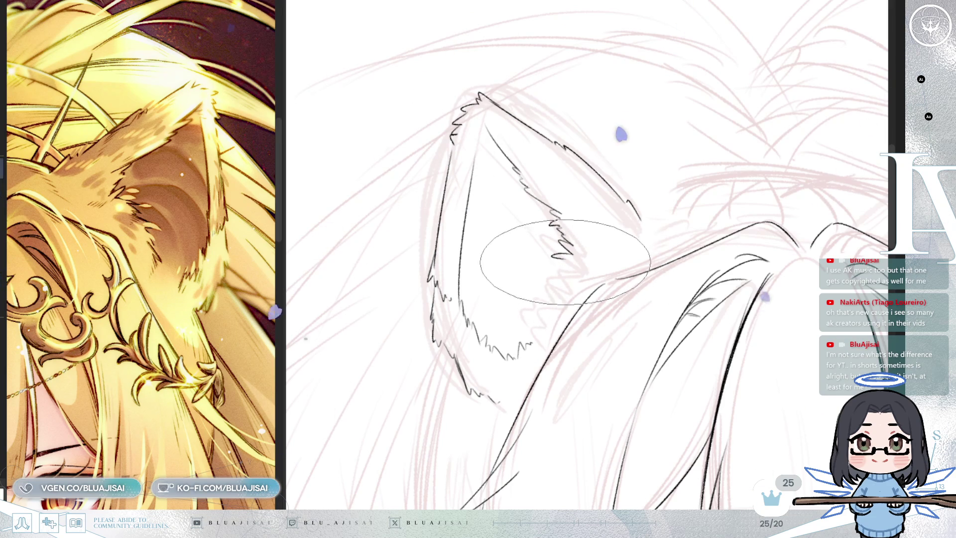
{"action": "mouse_move", "coordinate": [563, 266]}
{"action": "left_mouse_down"}
{"action": "mouse_move", "coordinate": [537, 274]}
{"action": "mouse_move", "coordinate": [531, 307]}
{"action": "left_mouse_up"}
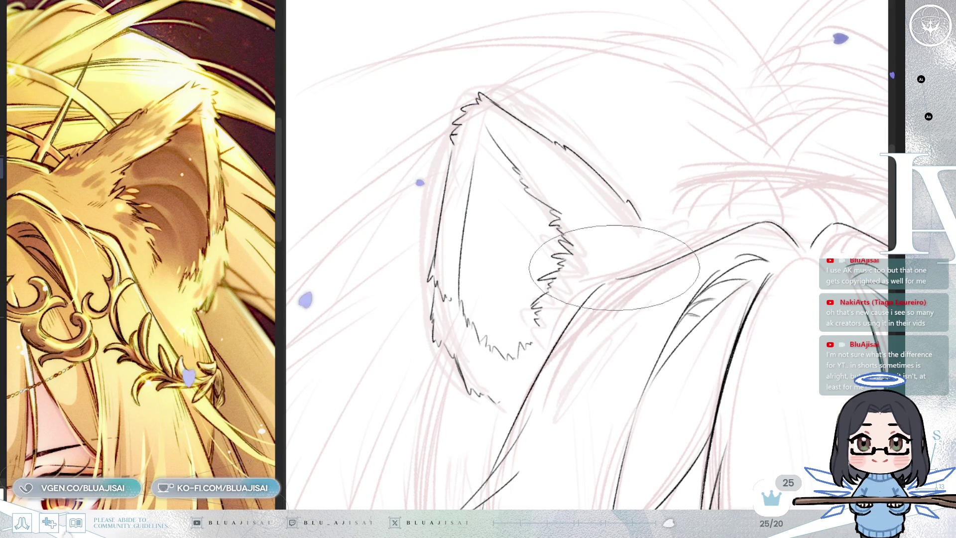
{"action": "key", "text": "h"}
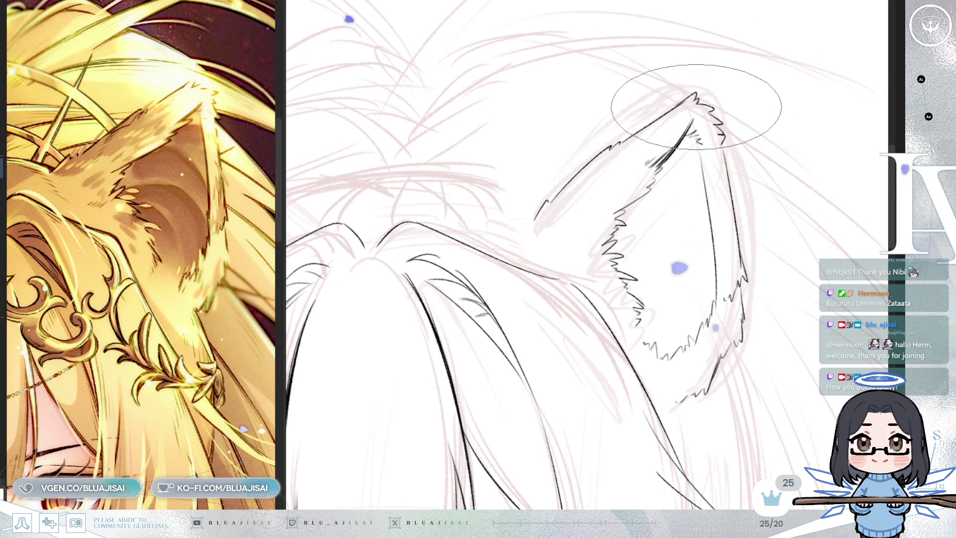
Thicken and darken the ear's inner line, then zoom back out.
{"action": "scroll", "coordinate": [540, 205], "scroll_direction": "up", "scroll_amount": 1}
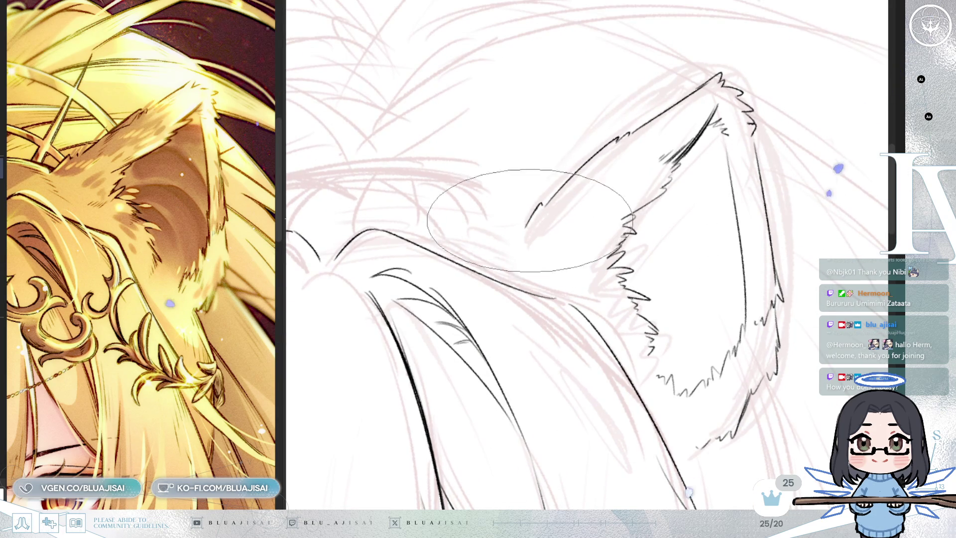
{"action": "left_click_drag", "start_coordinate": [529, 225], "coordinate": [617, 138]}
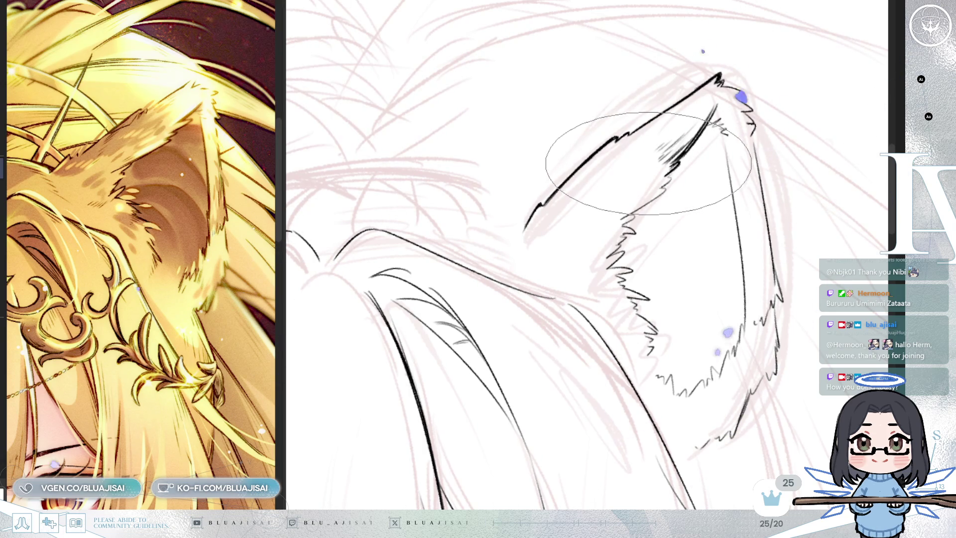
{"action": "scroll", "coordinate": [648, 172], "scroll_direction": "down", "scroll_amount": 1}
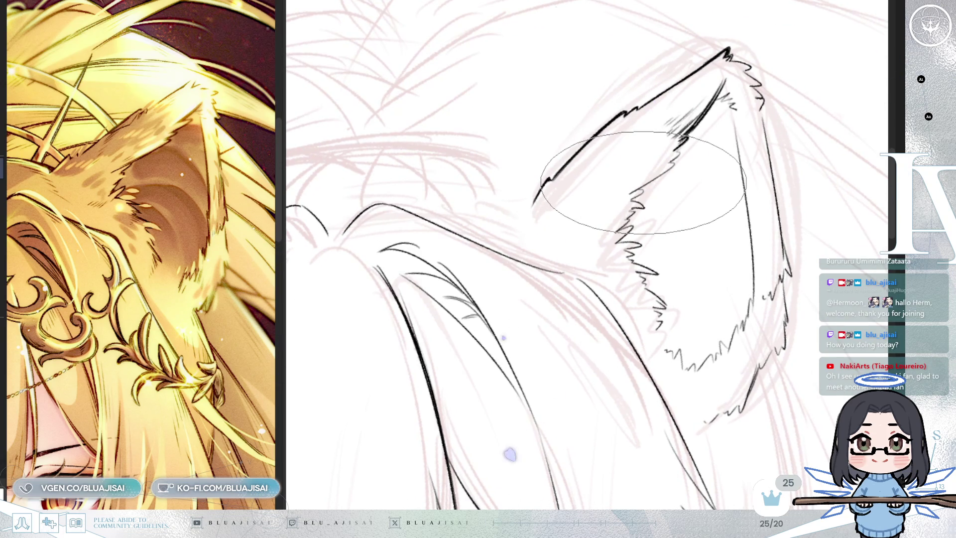
{"action": "scroll", "coordinate": [642, 183], "scroll_direction": "down", "scroll_amount": 2}
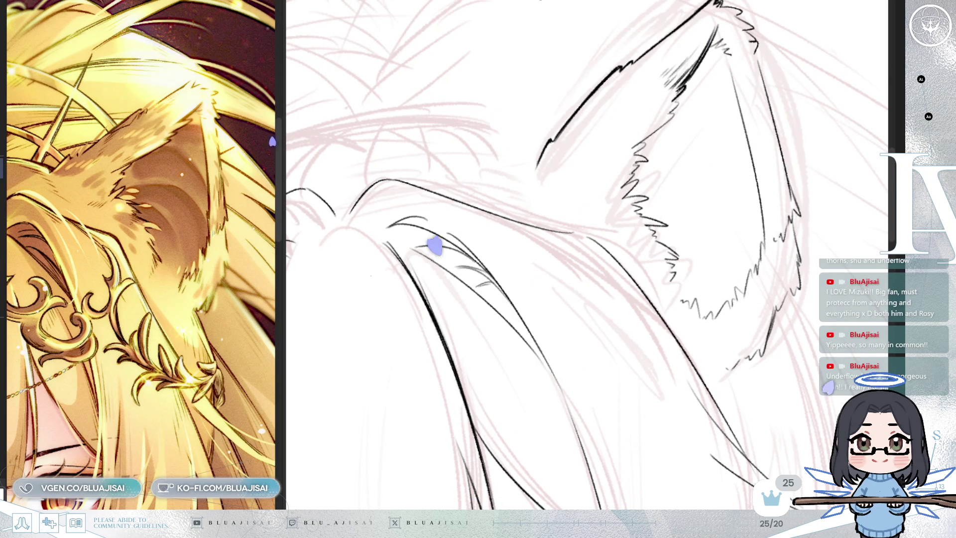
Resize the brush, angle the canvas, and add short fur strokes at the ear's inner base.
{"action": "mouse_move", "coordinate": [713, 15]}
{"action": "left_mouse_down"}
{"action": "mouse_move", "coordinate": [691, 94]}
{"action": "mouse_move", "coordinate": [631, 139]}
{"action": "mouse_move", "coordinate": [593, 75]}
{"action": "mouse_move", "coordinate": [570, 109]}
{"action": "mouse_move", "coordinate": [595, 122]}
{"action": "mouse_move", "coordinate": [543, 159]}
{"action": "mouse_move", "coordinate": [551, 166]}
{"action": "mouse_move", "coordinate": [648, 145]}
{"action": "mouse_move", "coordinate": [581, 139]}
{"action": "mouse_move", "coordinate": [653, 155]}
{"action": "mouse_move", "coordinate": [585, 140]}
{"action": "left_mouse_up"}
{"action": "key", "text": "minus"}
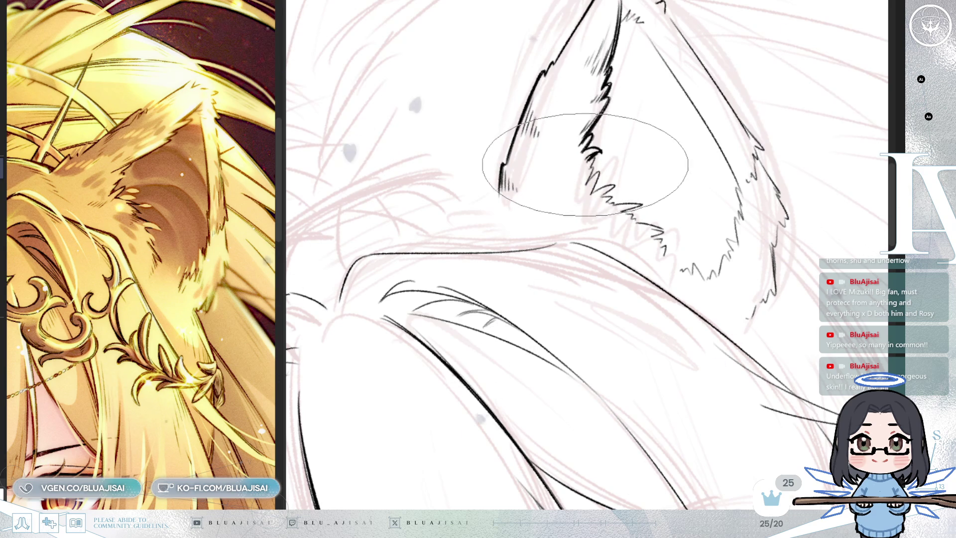
{"action": "left_click_drag", "start_coordinate": [580, 168], "coordinate": [569, 181]}
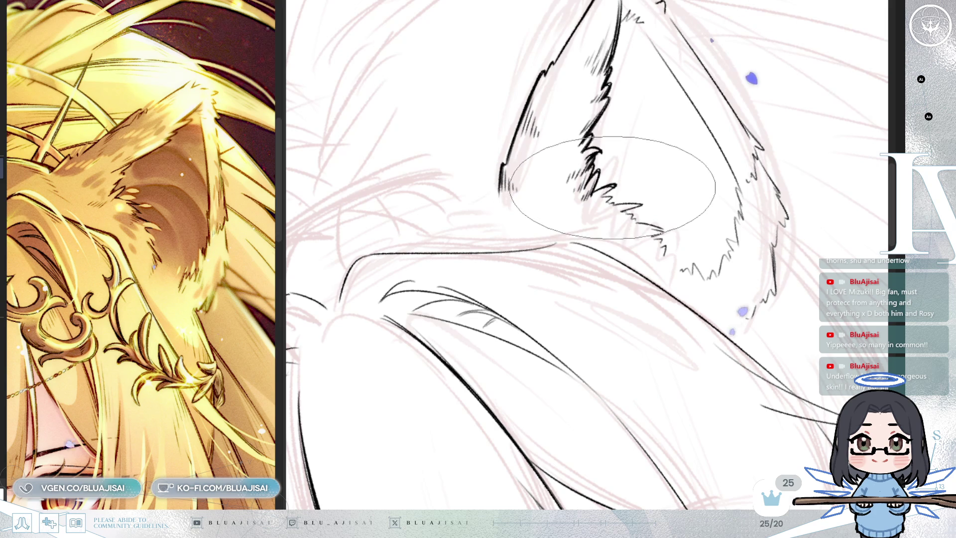
{"action": "key", "text": "m"}
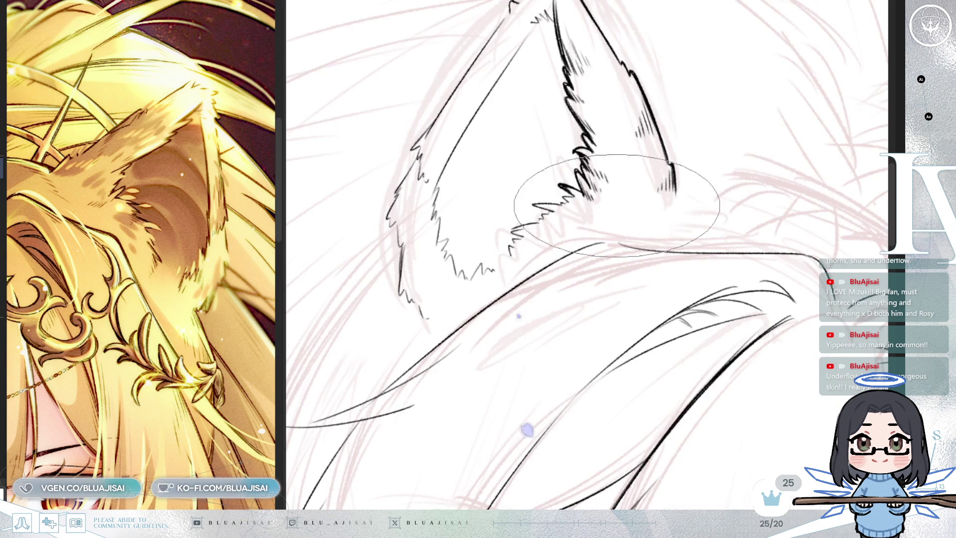
{"action": "key", "text": "minus"}
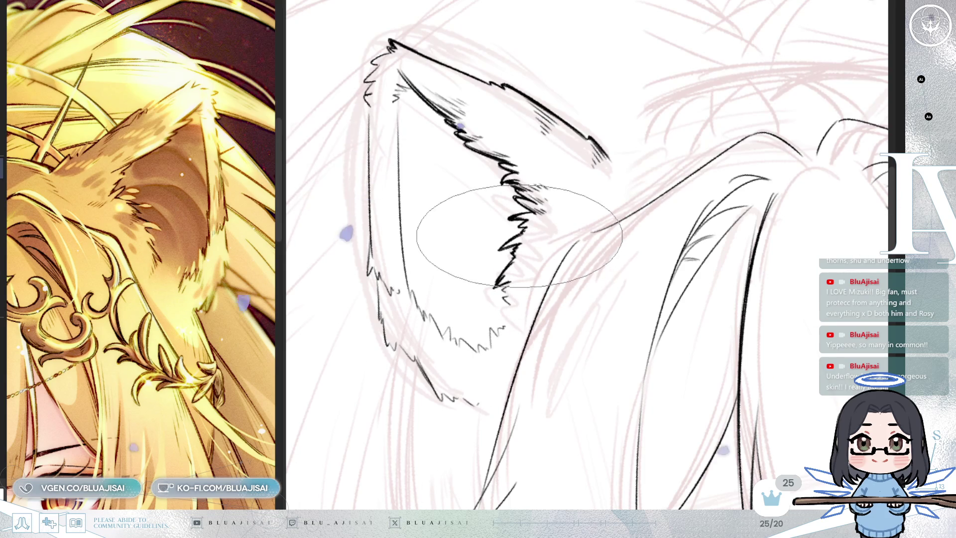
{"action": "left_click_drag", "start_coordinate": [503, 231], "coordinate": [566, 234]}
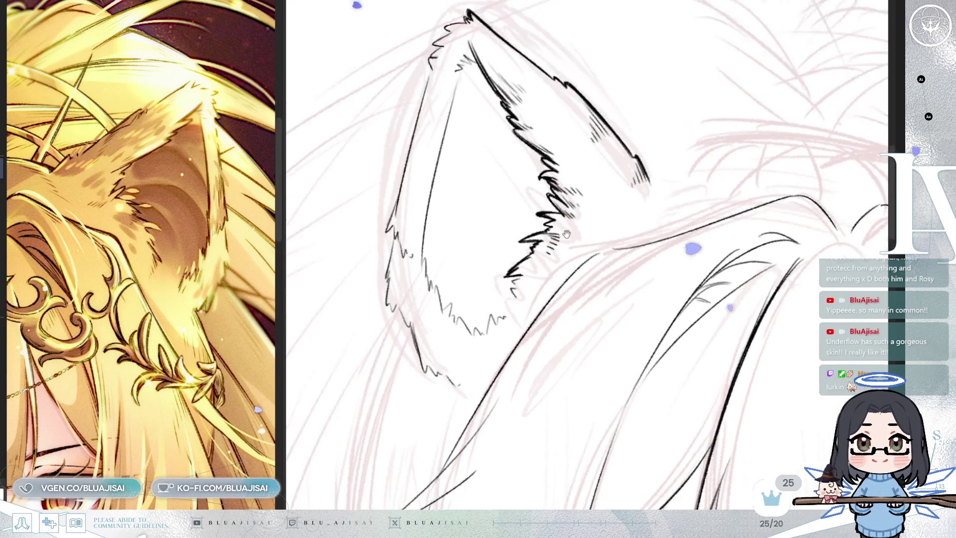
{"action": "key", "text": "h"}
{"action": "key", "text": "Delete"}
{"action": "key", "text": "Delete"}
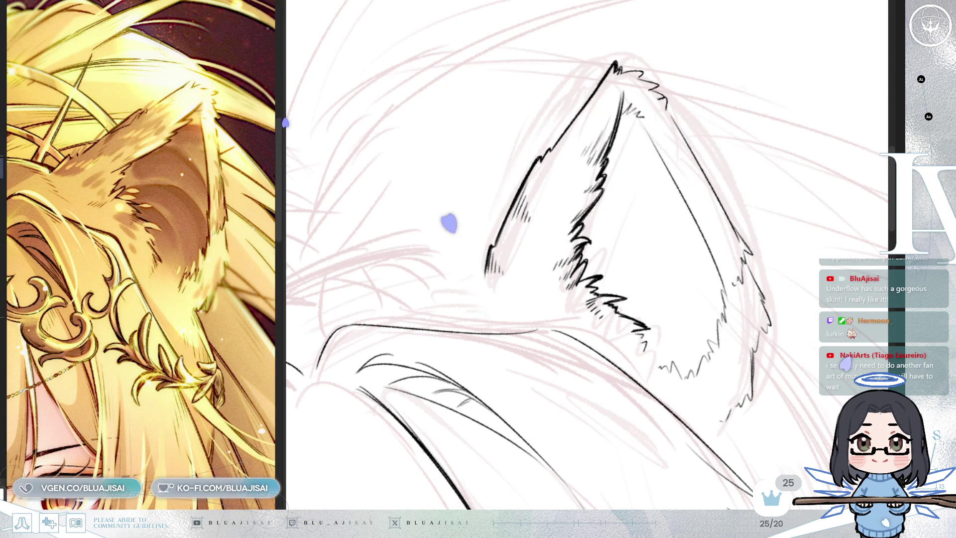
{"action": "left_click_drag", "start_coordinate": [521, 112], "coordinate": [728, 217]}
{"action": "mouse_move", "coordinate": [624, 164]}
{"action": "left_mouse_down"}
{"action": "mouse_move", "coordinate": [550, 140]}
{"action": "mouse_move", "coordinate": [556, 127]}
{"action": "mouse_move", "coordinate": [580, 131]}
{"action": "mouse_move", "coordinate": [562, 142]}
{"action": "mouse_move", "coordinate": [579, 118]}
{"action": "mouse_move", "coordinate": [560, 152]}
{"action": "mouse_move", "coordinate": [566, 127]}
{"action": "mouse_move", "coordinate": [559, 161]}
{"action": "left_mouse_up"}
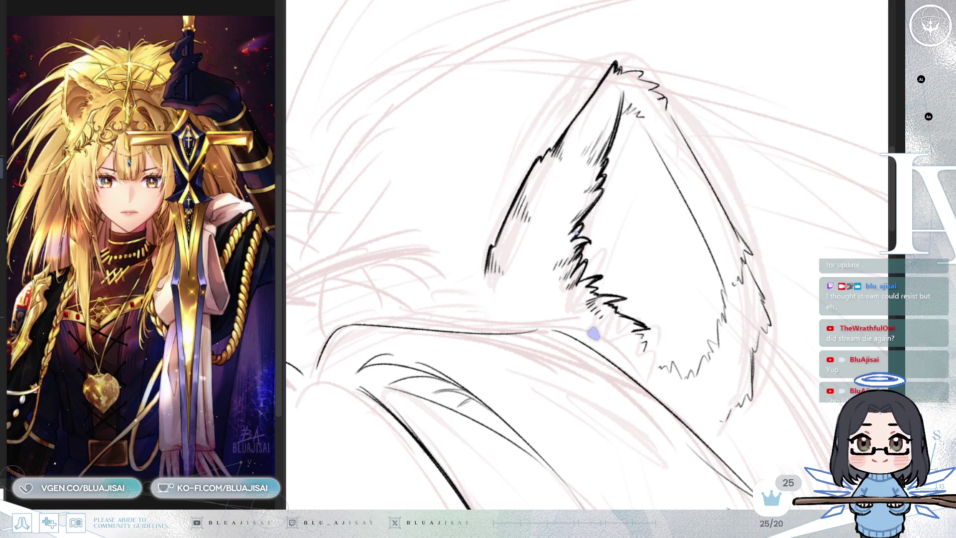
Thicken the ear's left edge line and darken its jagged lower left outline.
{"action": "mouse_move", "coordinate": [501, 32]}
{"action": "left_mouse_down"}
{"action": "mouse_move", "coordinate": [704, 107]}
{"action": "mouse_move", "coordinate": [697, 164]}
{"action": "mouse_move", "coordinate": [700, 119]}
{"action": "mouse_move", "coordinate": [709, 145]}
{"action": "mouse_move", "coordinate": [668, 182]}
{"action": "mouse_move", "coordinate": [672, 199]}
{"action": "mouse_move", "coordinate": [717, 156]}
{"action": "left_mouse_up"}
{"action": "left_click_drag", "start_coordinate": [586, 254], "coordinate": [599, 198]}
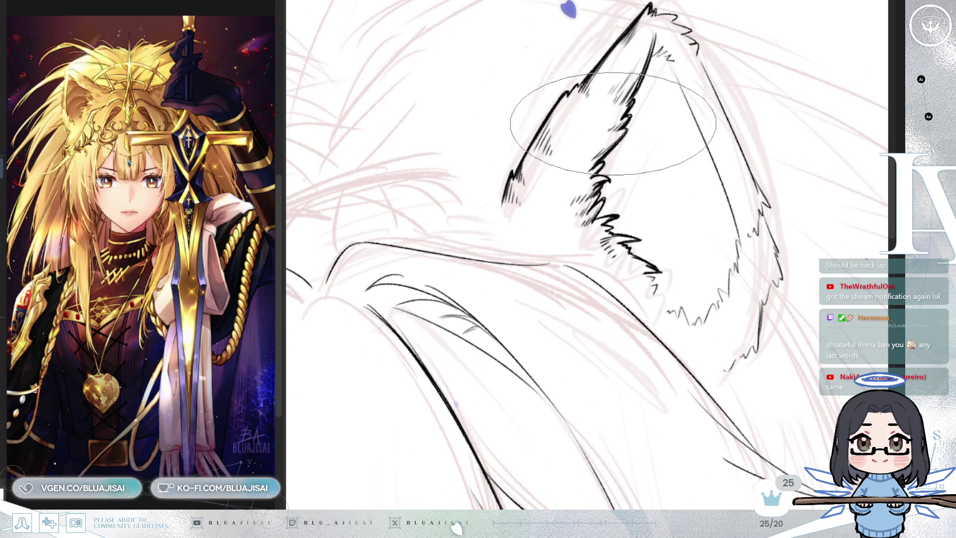
{"action": "key", "text": "h"}
{"action": "key", "text": "minus"}
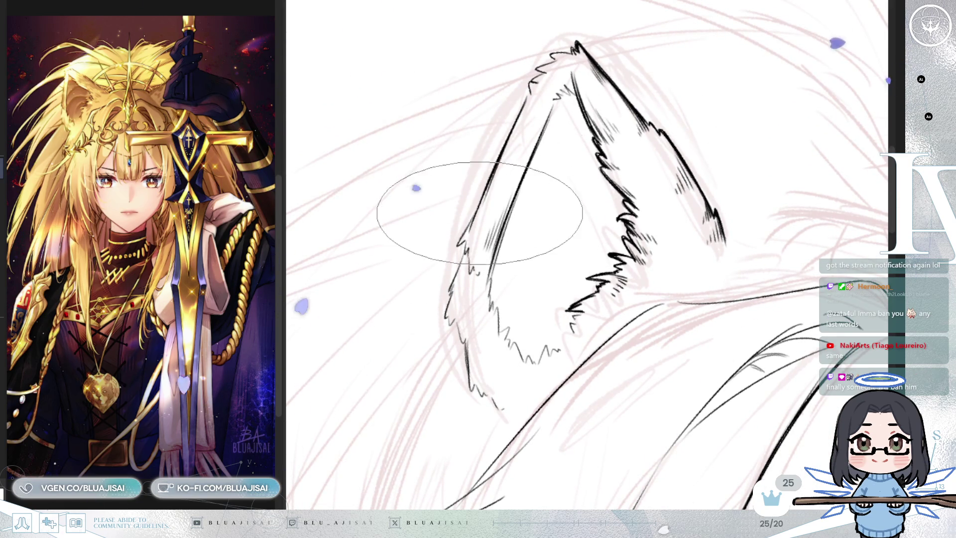
{"action": "left_click_drag", "start_coordinate": [458, 245], "coordinate": [469, 224]}
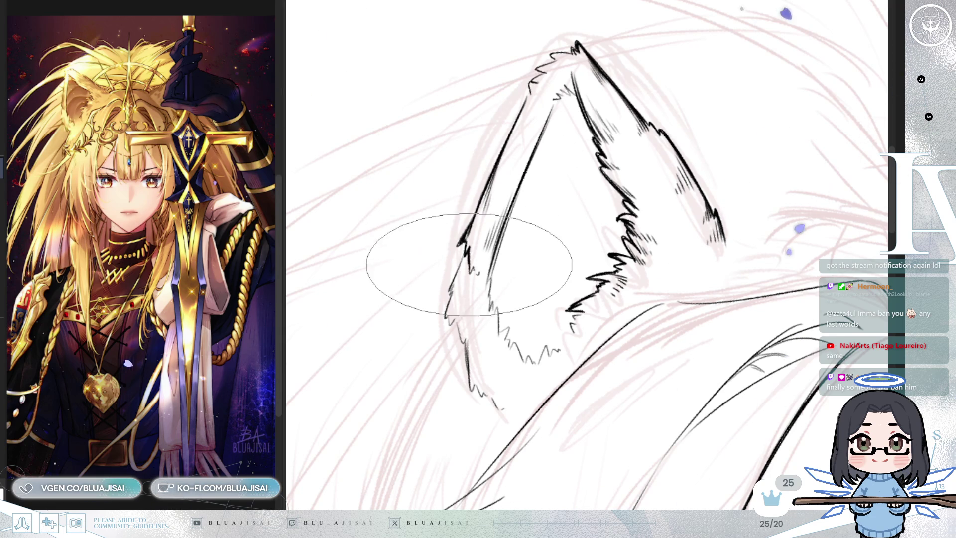
{"action": "left_click_drag", "start_coordinate": [472, 274], "coordinate": [478, 260]}
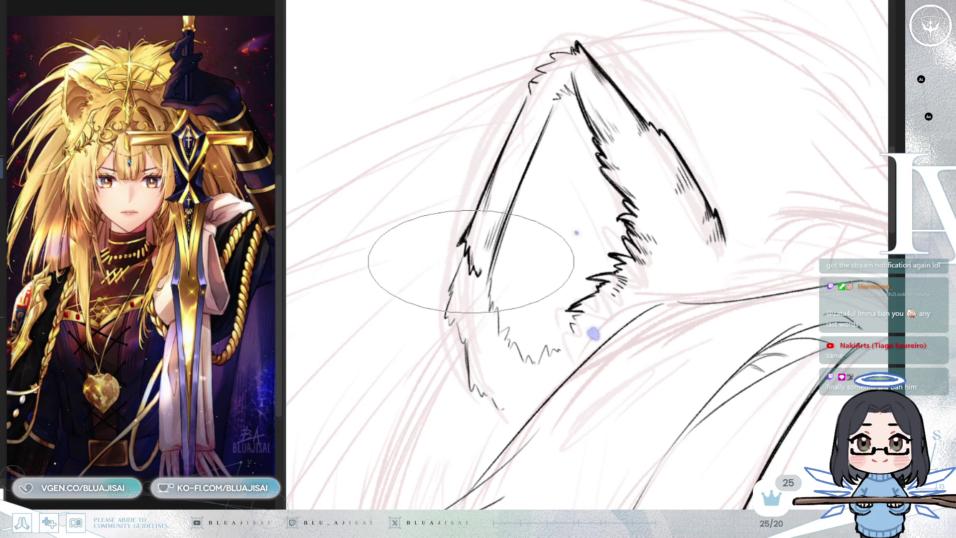
Extend the ear's jagged fur outline further down toward its base.
{"action": "scroll", "coordinate": [475, 249], "scroll_direction": "down", "scroll_amount": 2}
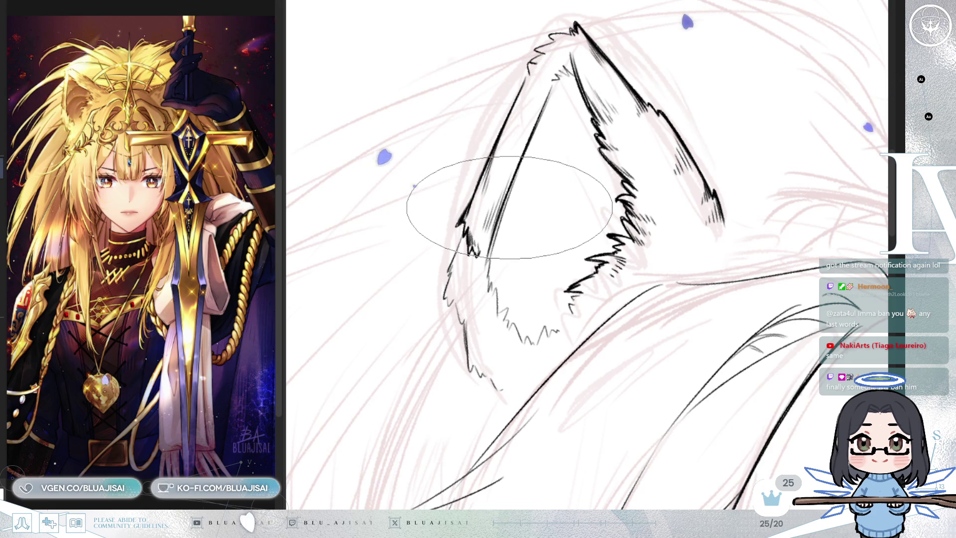
{"action": "left_click_drag", "start_coordinate": [510, 205], "coordinate": [481, 214]}
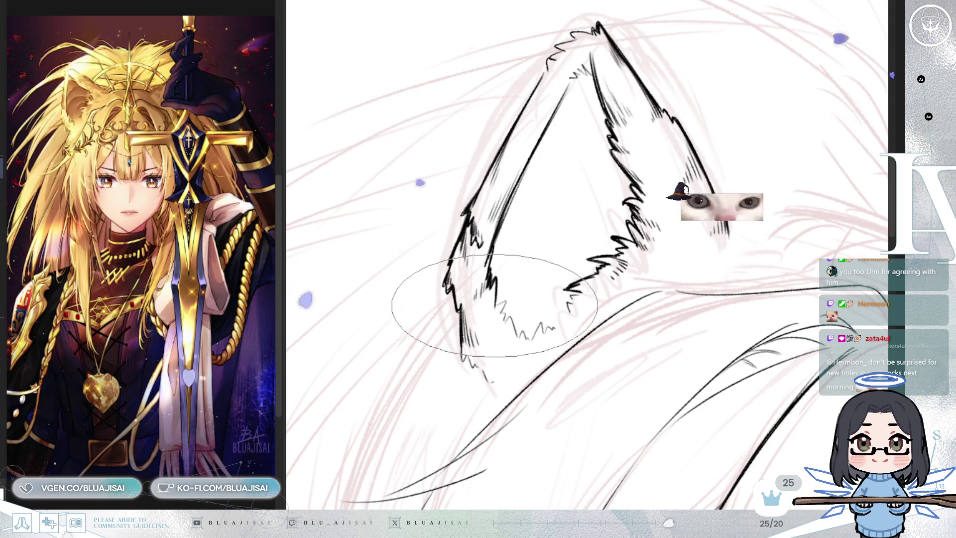
{"action": "mouse_move", "coordinate": [538, 229]}
{"action": "left_mouse_down"}
{"action": "mouse_move", "coordinate": [562, 182]}
{"action": "mouse_move", "coordinate": [542, 174]}
{"action": "mouse_move", "coordinate": [543, 204]}
{"action": "left_mouse_up"}
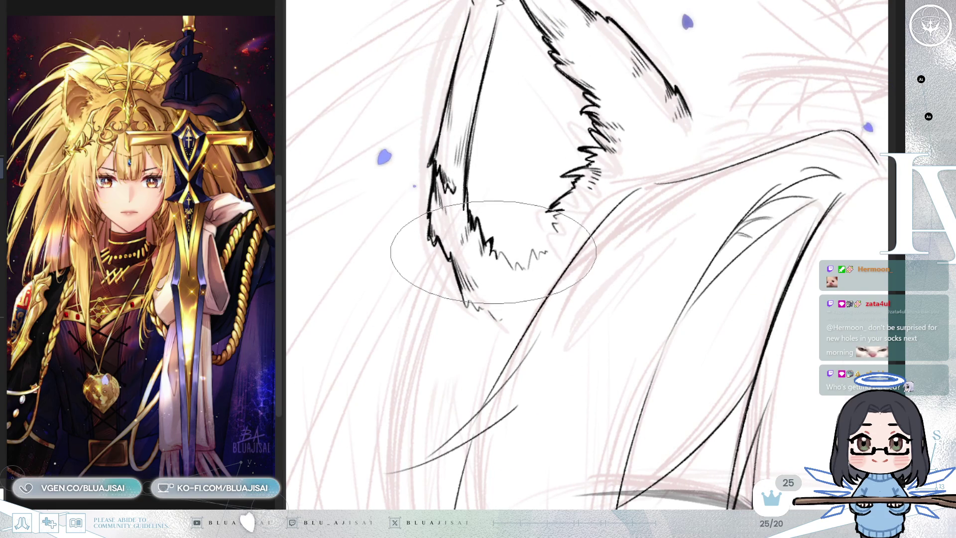
{"action": "mouse_move", "coordinate": [490, 249]}
{"action": "left_mouse_down"}
{"action": "mouse_move", "coordinate": [511, 265]}
{"action": "mouse_move", "coordinate": [539, 258]}
{"action": "left_mouse_up"}
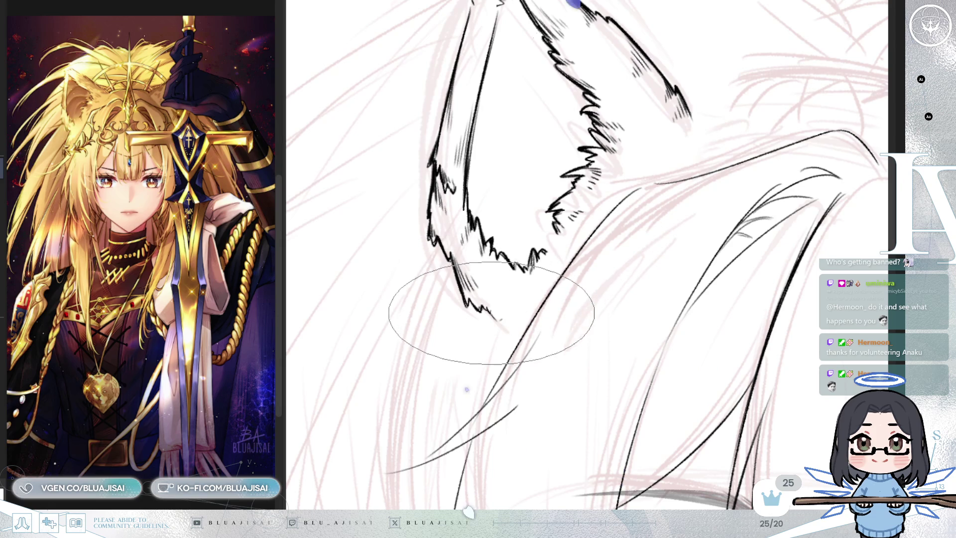
{"action": "scroll", "coordinate": [490, 310], "scroll_direction": "up", "scroll_amount": 5}
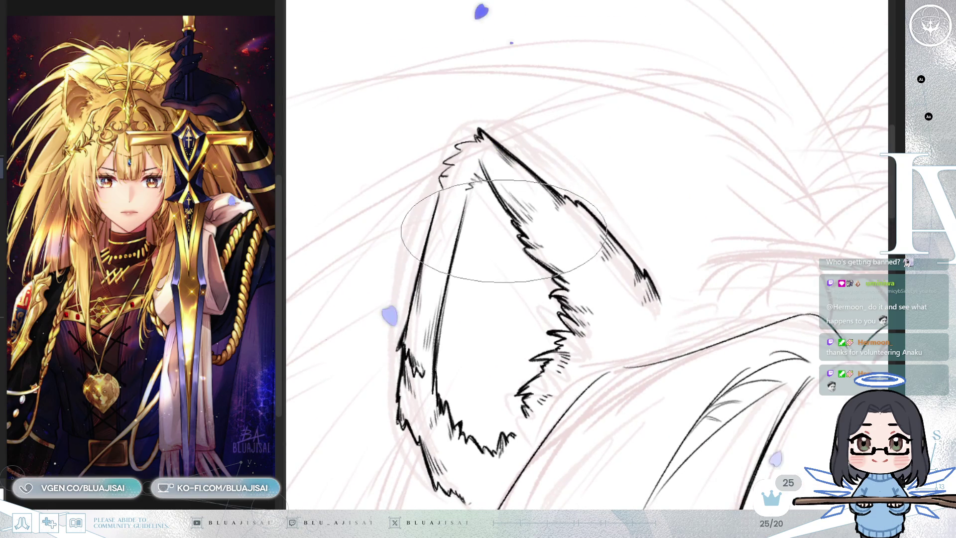
Mirror and rotate the view to check the ear from several angles, then zoom out and reset rotation.
{"action": "key", "text": "h"}
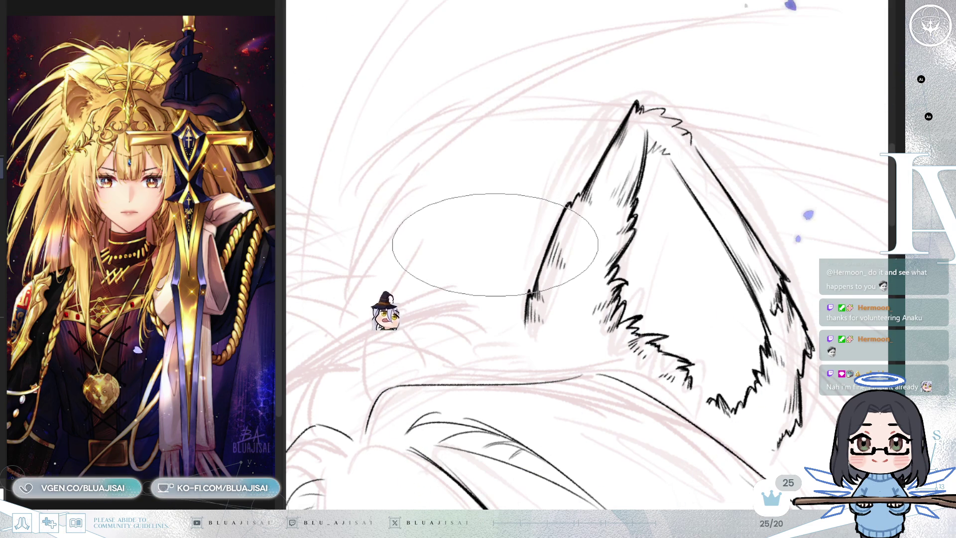
{"action": "left_click_drag", "start_coordinate": [499, 235], "coordinate": [507, 230]}
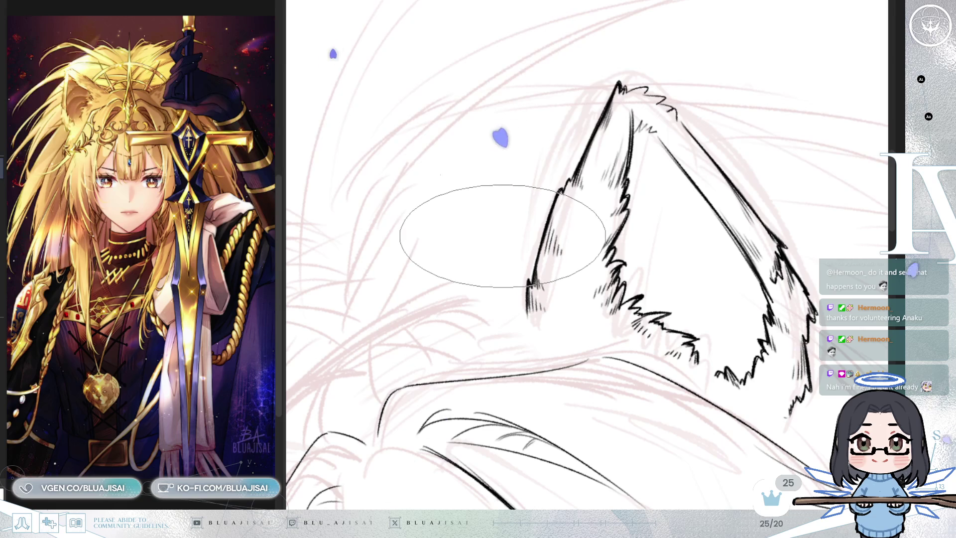
{"action": "key", "text": "minus"}
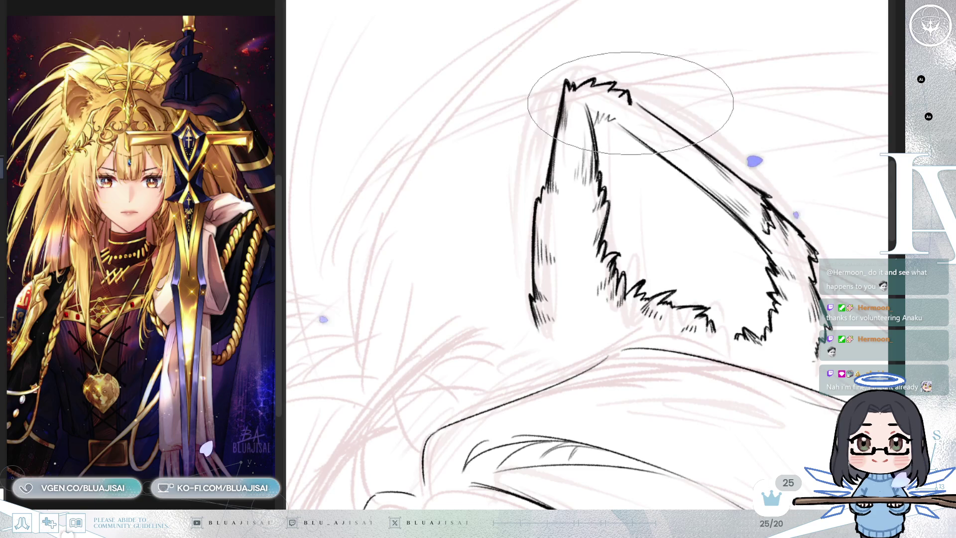
{"action": "key", "text": "minus"}
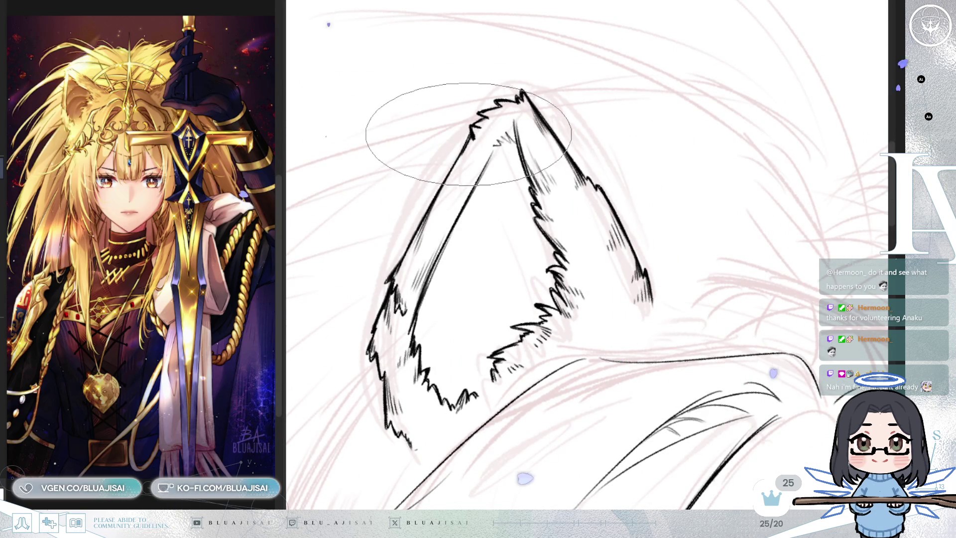
{"action": "key", "text": "equal"}
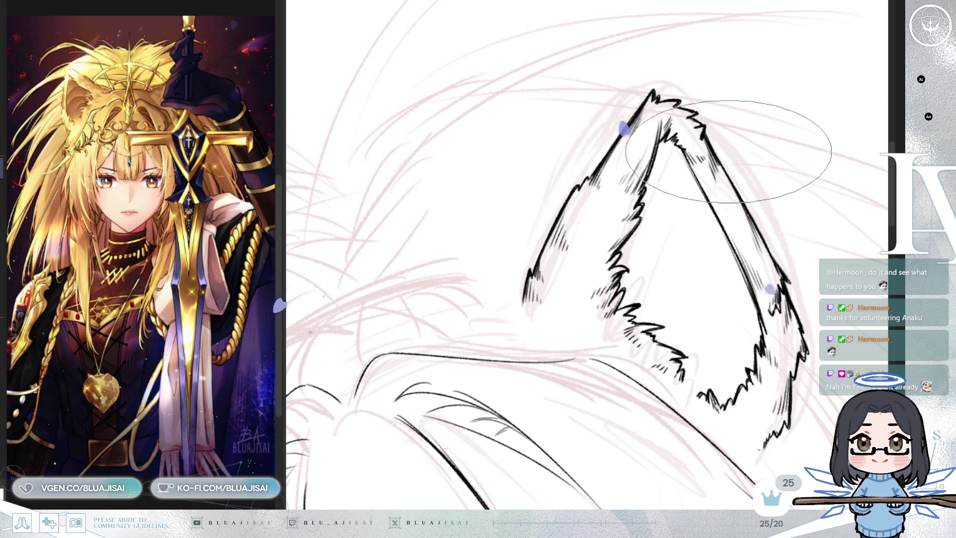
{"action": "key", "text": "ctrl+minus"}
{"action": "key", "text": "End"}
{"action": "key", "text": "End"}
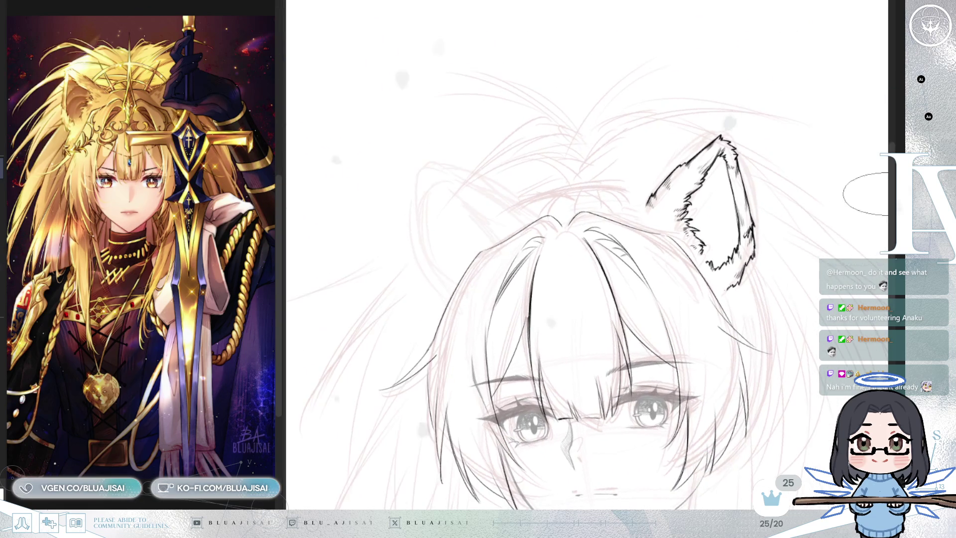
{"action": "key", "text": "End"}
{"action": "key", "text": "ctrl+plus"}
{"action": "key", "text": "ctrl+plus"}
{"action": "key", "text": "ctrl+plus"}
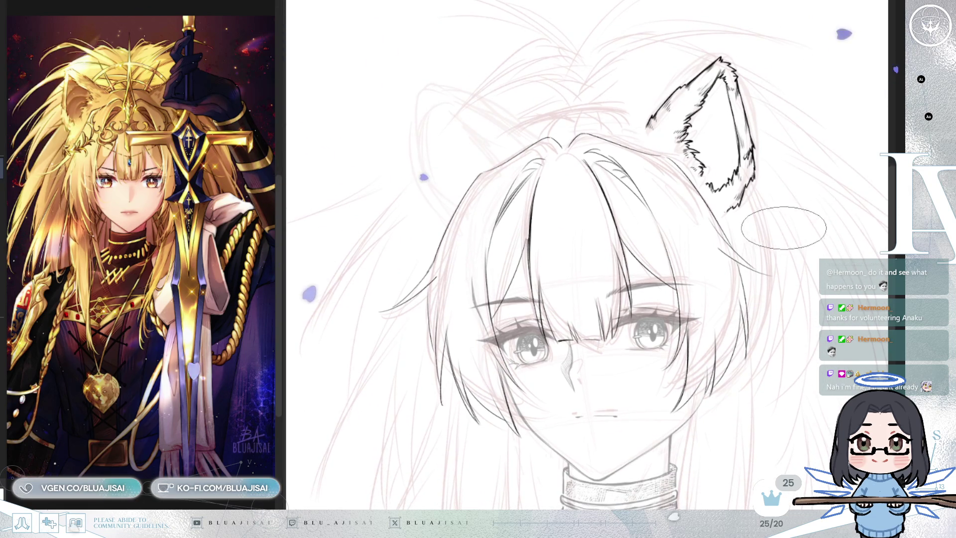
{"action": "key", "text": "ctrl+plus"}
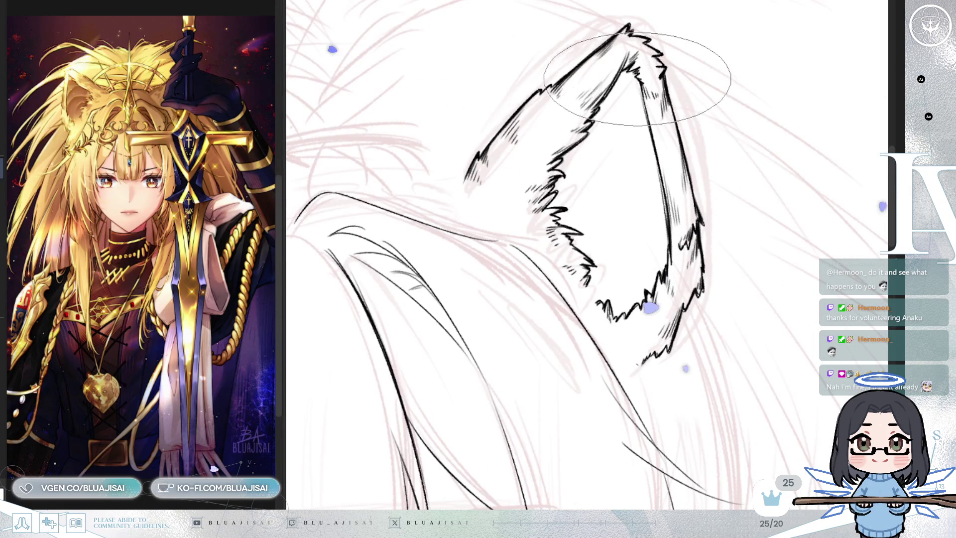
{"action": "key", "text": "h"}
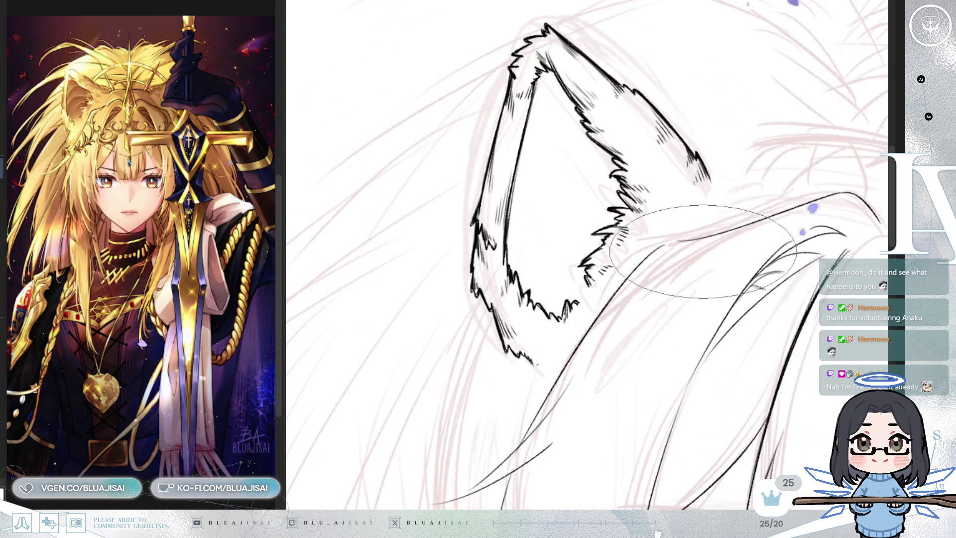
{"action": "key", "text": "h"}
{"action": "key", "text": "ctrl+minus"}
{"action": "key", "text": "ctrl+minus"}
{"action": "scroll", "coordinate": [704, 236], "scroll_direction": "down", "scroll_amount": 3}
{"action": "key", "text": "ctrl+minus"}
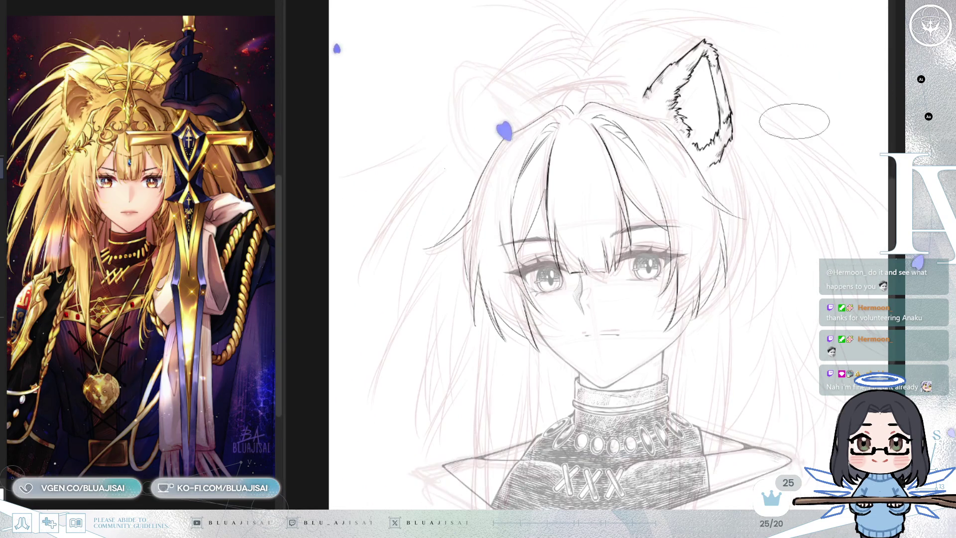
{"action": "left_click_drag", "start_coordinate": [581, 270], "coordinate": [558, 240]}
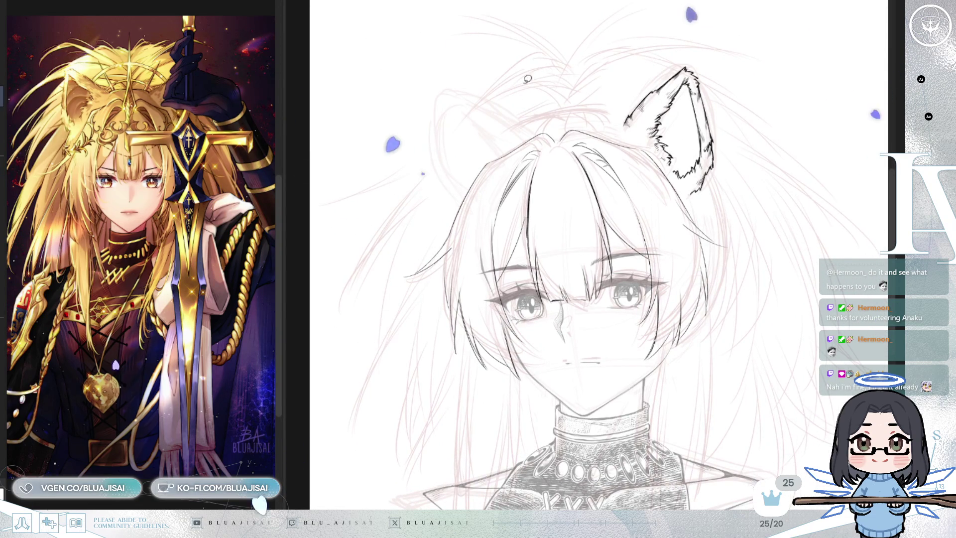
Lasso the head sketch, skew its top right and right side down with Ctrl+T, then mirror to check.
{"action": "left_click_drag", "start_coordinate": [655, 378], "coordinate": [762, 247]}
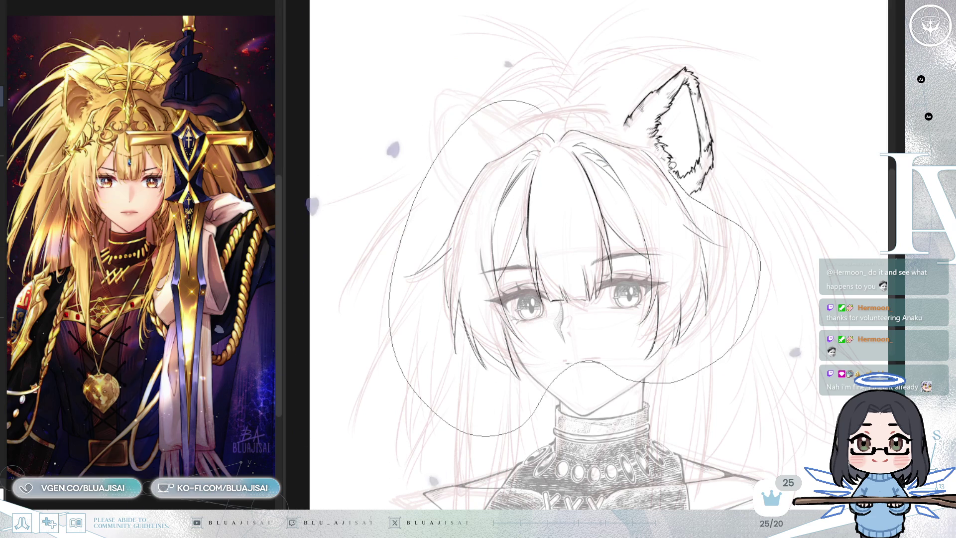
{"action": "left_click_drag", "start_coordinate": [552, 374], "coordinate": [567, 363]}
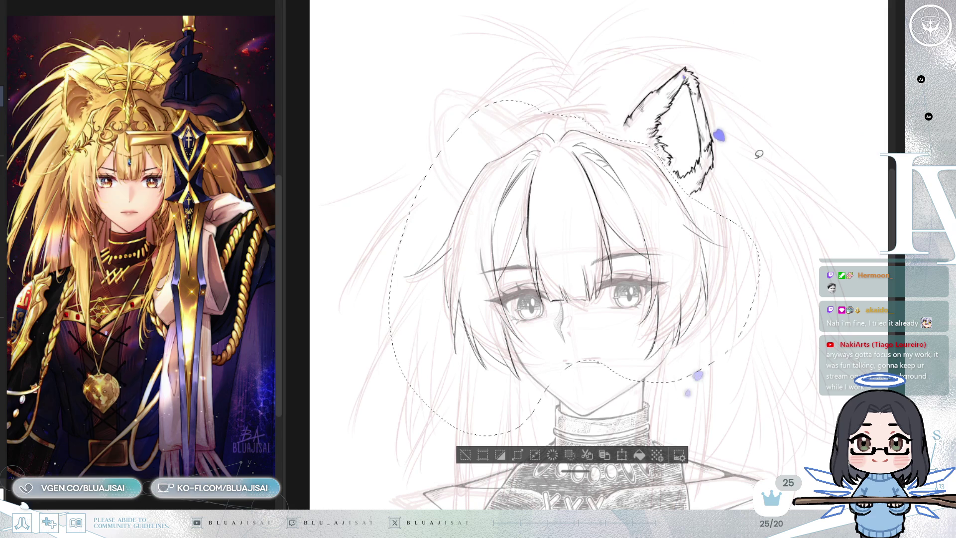
{"action": "key", "text": "ctrl+t"}
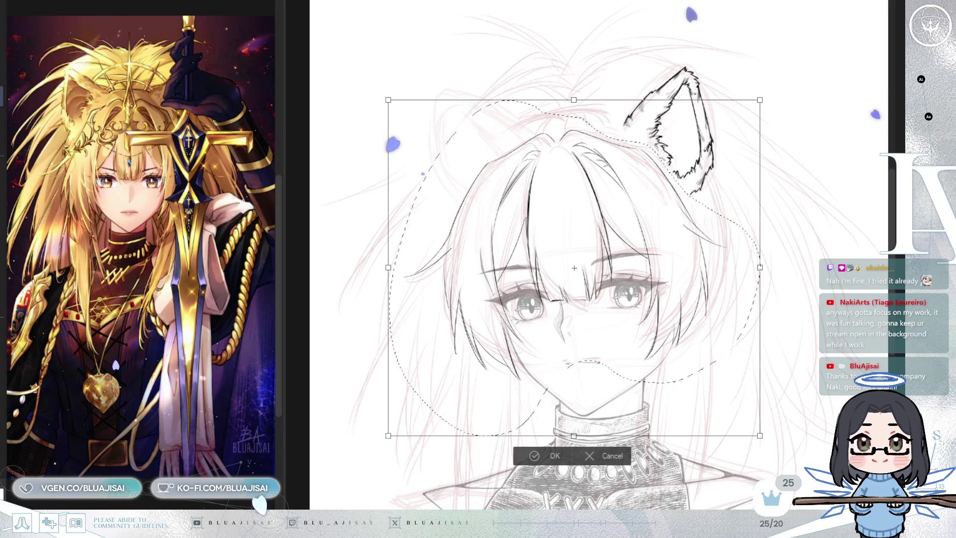
{"action": "left_click_drag", "start_coordinate": [578, 99], "coordinate": [584, 102]}
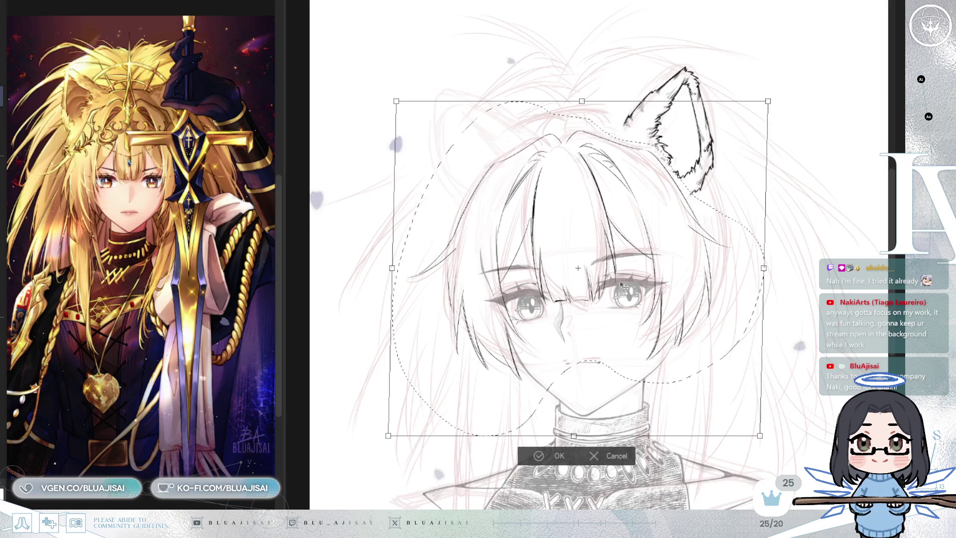
{"action": "left_click_drag", "start_coordinate": [389, 438], "coordinate": [380, 451]}
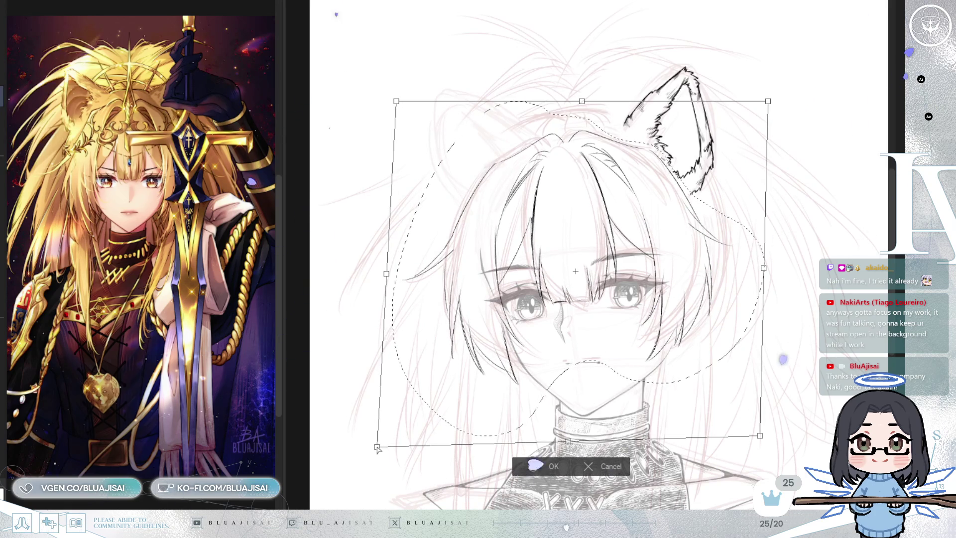
{"action": "left_click_drag", "start_coordinate": [765, 272], "coordinate": [765, 278]}
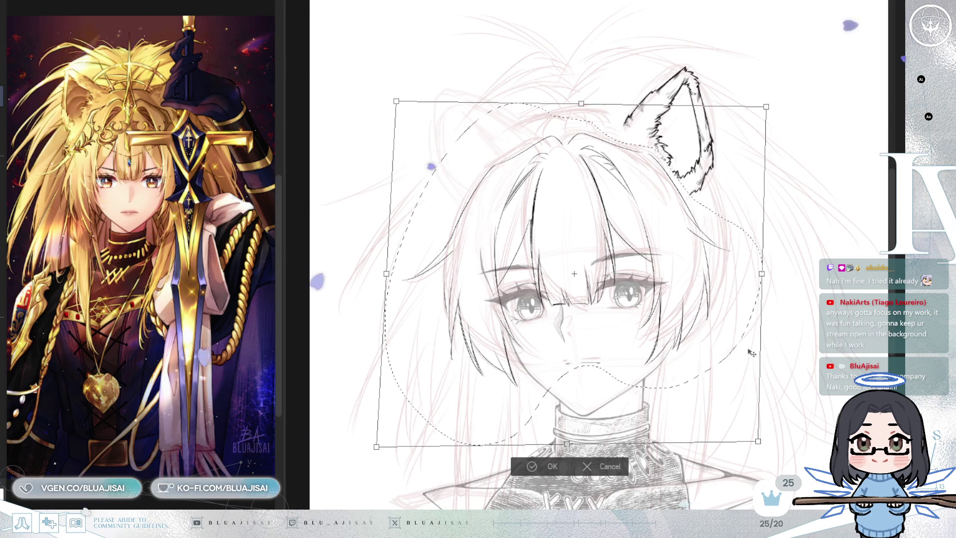
{"action": "key", "text": "h"}
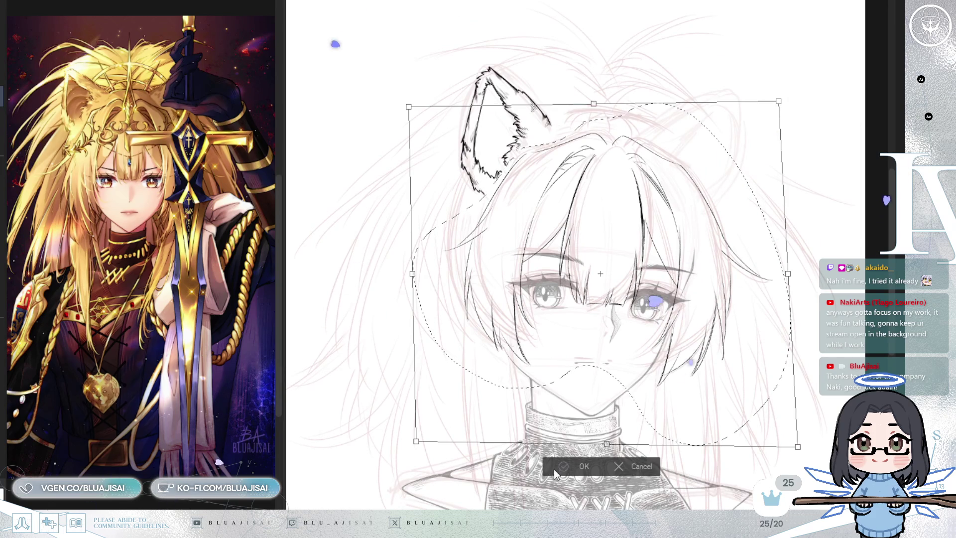
Apply the head transform and zoom in on the face and ear.
{"action": "left_click", "coordinate": [573, 467]}
{"action": "scroll", "coordinate": [574, 479], "scroll_direction": "up", "scroll_amount": 2}
{"action": "key", "text": "ctrl+d"}
{"action": "left_click_drag", "start_coordinate": [693, 253], "coordinate": [678, 333]}
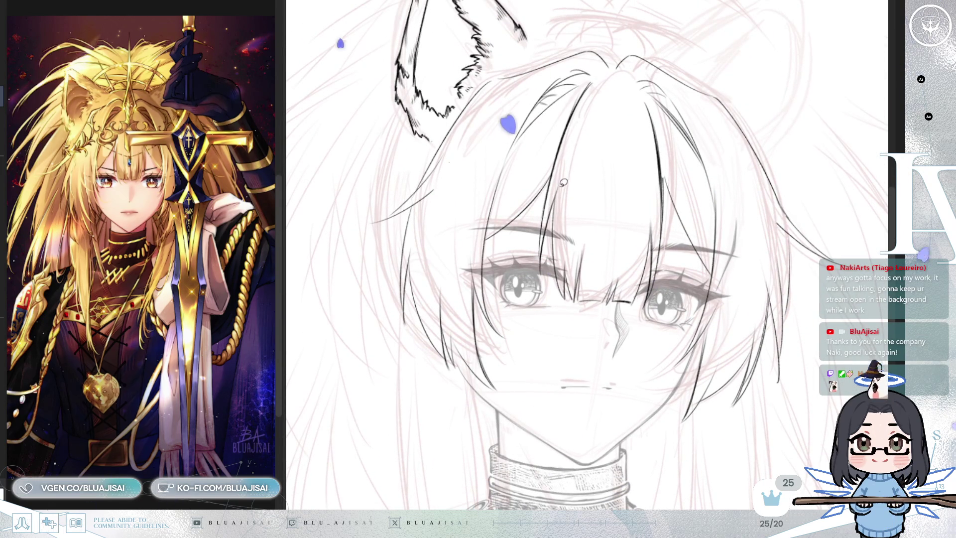
Lasso the eye area and squash it slightly shorter, then deselect and mirror to check.
{"action": "mouse_move", "coordinate": [573, 161]}
{"action": "left_mouse_down"}
{"action": "mouse_move", "coordinate": [540, 209]}
{"action": "mouse_move", "coordinate": [524, 279]}
{"action": "mouse_move", "coordinate": [576, 328]}
{"action": "left_mouse_up"}
{"action": "left_click_drag", "start_coordinate": [670, 233], "coordinate": [658, 184]}
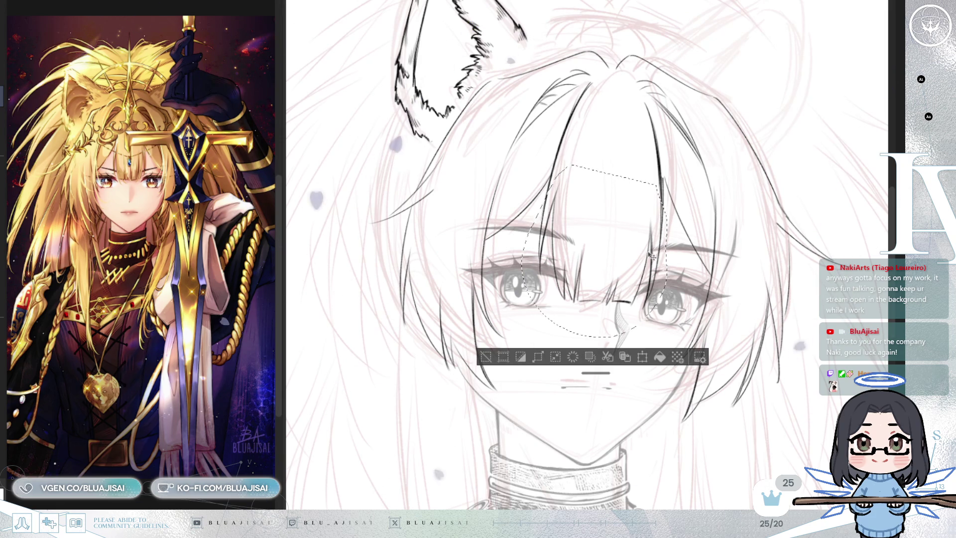
{"action": "key", "text": "ctrl+t"}
{"action": "left_click_drag", "start_coordinate": [598, 339], "coordinate": [599, 321]}
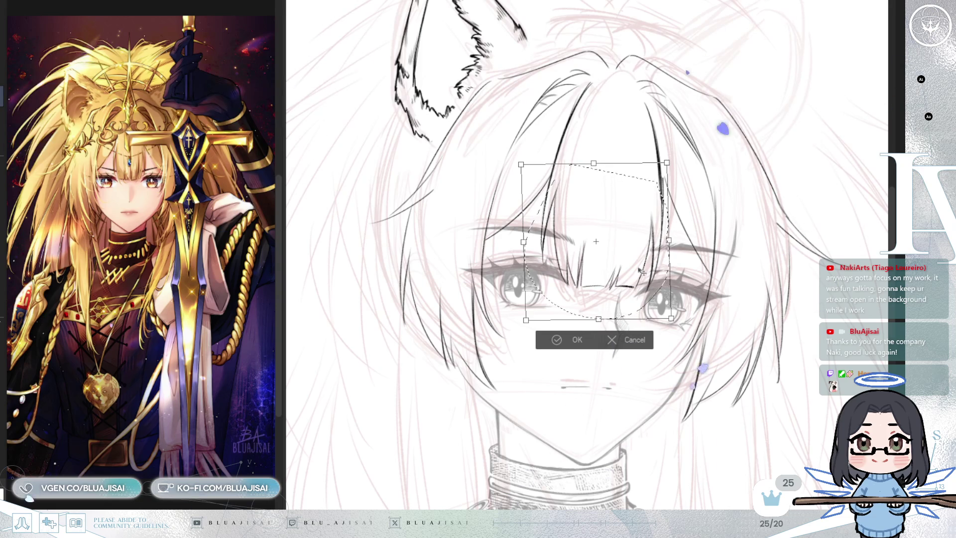
{"action": "left_click", "coordinate": [548, 344]}
{"action": "left_click", "coordinate": [496, 337]}
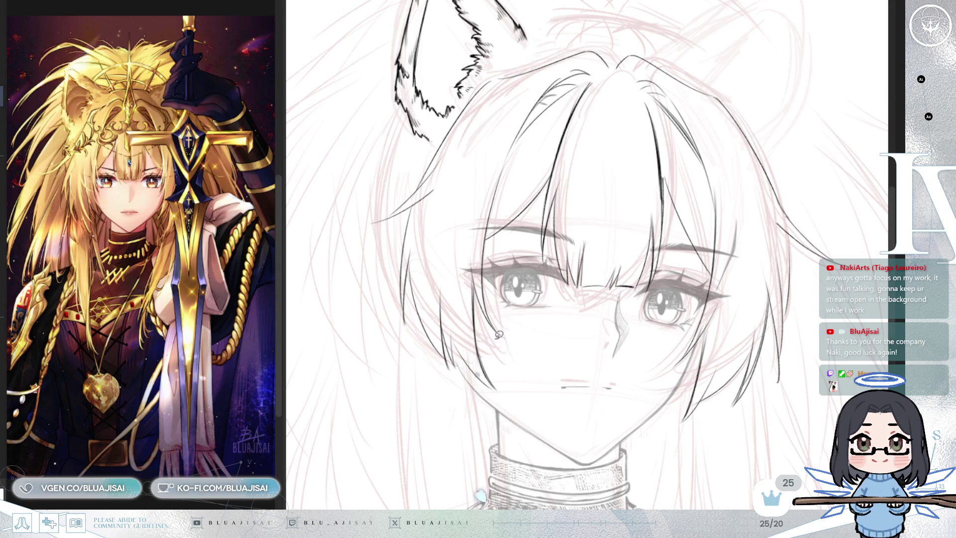
{"action": "key", "text": "h"}
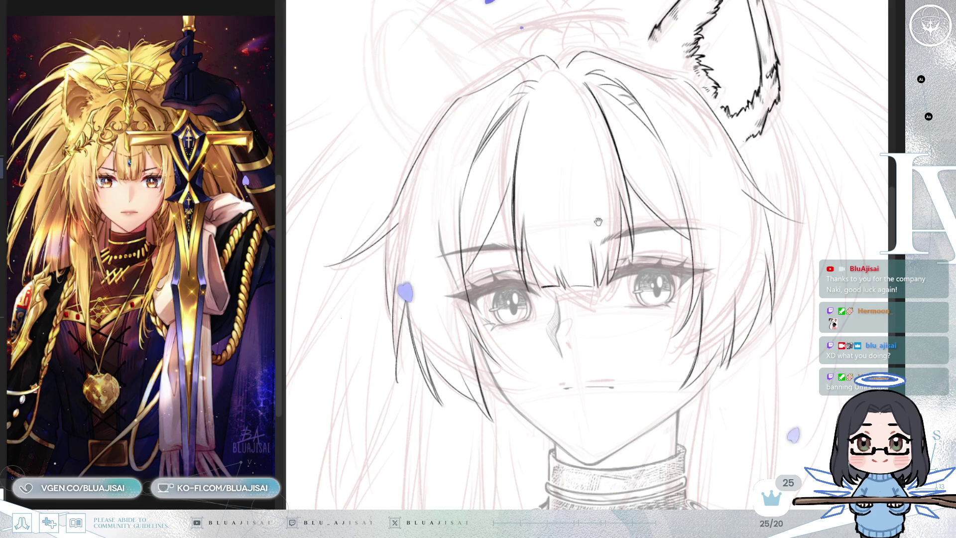
Lasso the hair strands running down beside the left cheek.
{"action": "left_click_drag", "start_coordinate": [622, 193], "coordinate": [633, 154]}
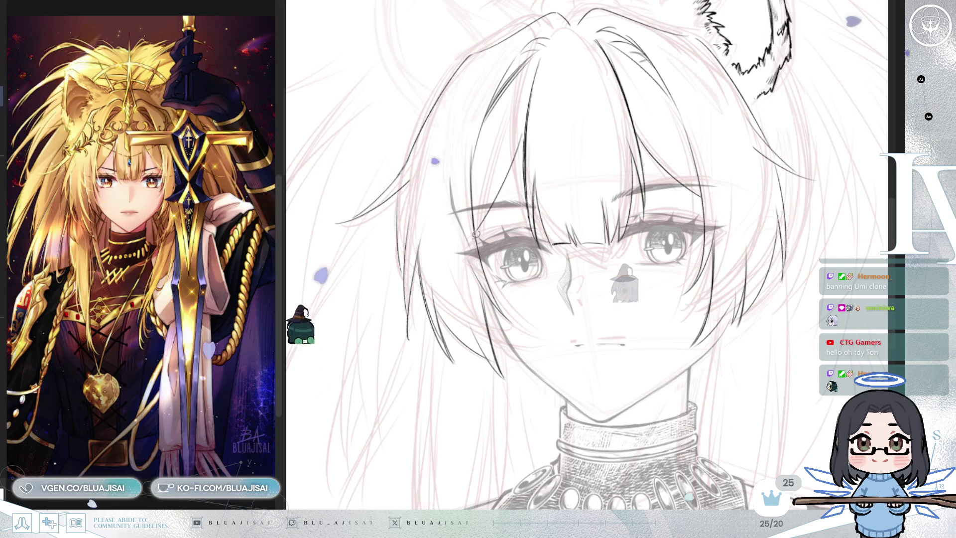
{"action": "mouse_move", "coordinate": [415, 192]}
{"action": "left_mouse_down"}
{"action": "mouse_move", "coordinate": [478, 424]}
{"action": "mouse_move", "coordinate": [514, 428]}
{"action": "left_mouse_up"}
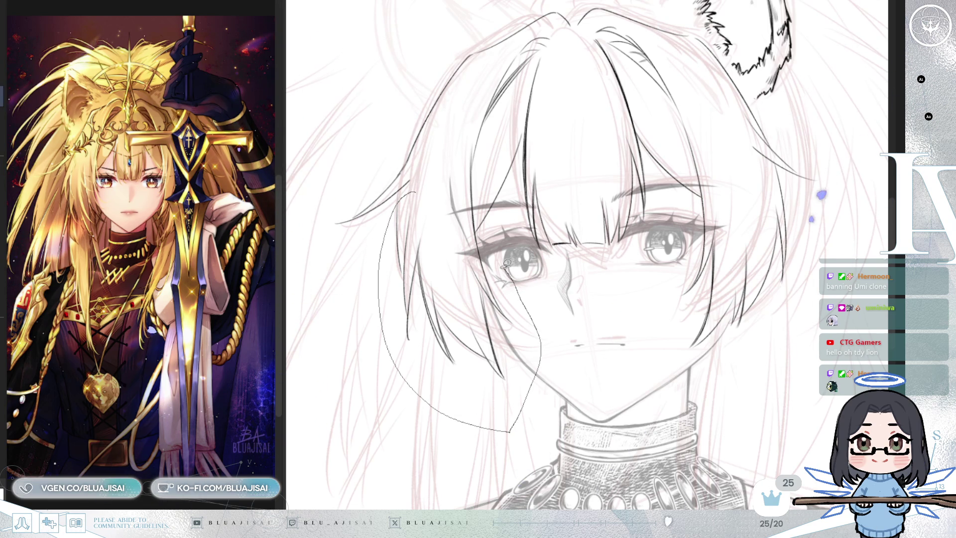
{"action": "left_click_drag", "start_coordinate": [462, 228], "coordinate": [461, 227]}
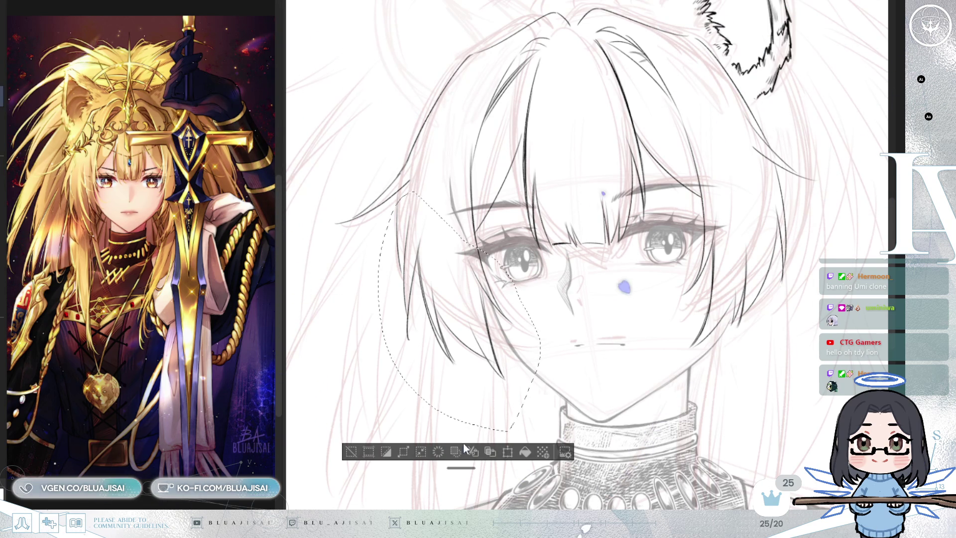
Stretch the left-side hair strands downward and slightly wider, then deselect.
{"action": "key", "text": "ctrl+t"}
{"action": "left_click_drag", "start_coordinate": [459, 431], "coordinate": [460, 464]}
{"action": "left_click_drag", "start_coordinate": [541, 326], "coordinate": [542, 331]}
{"action": "left_click_drag", "start_coordinate": [545, 332], "coordinate": [545, 334]}
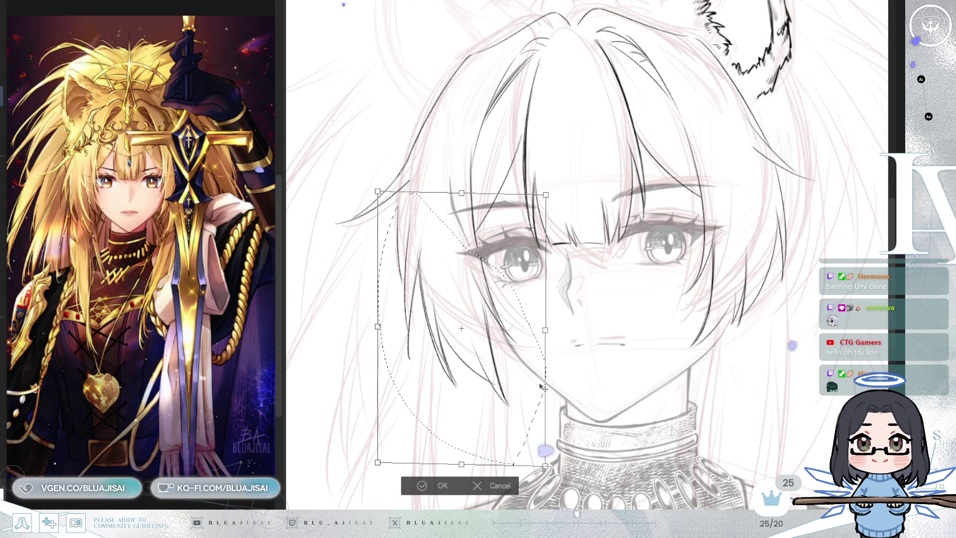
{"action": "left_click", "coordinate": [413, 486]}
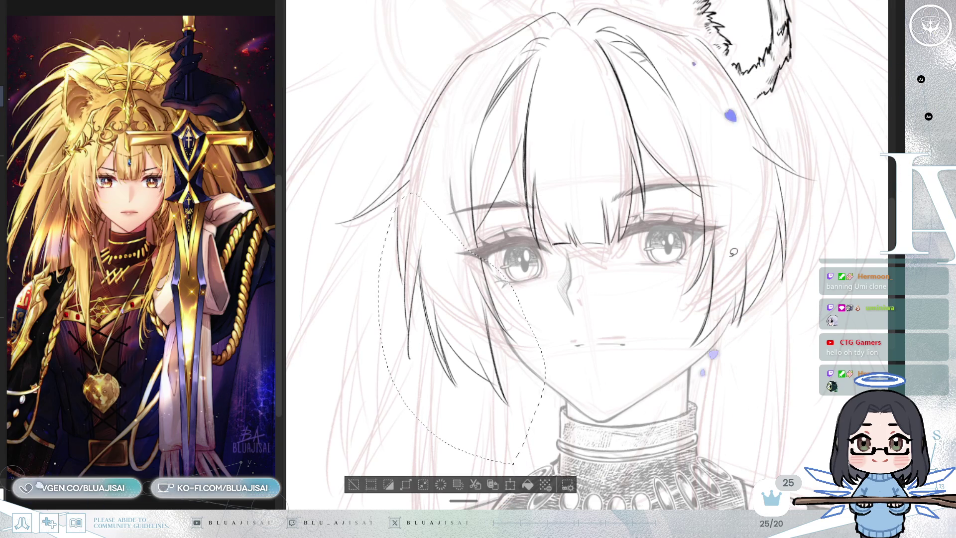
{"action": "left_click", "coordinate": [352, 484]}
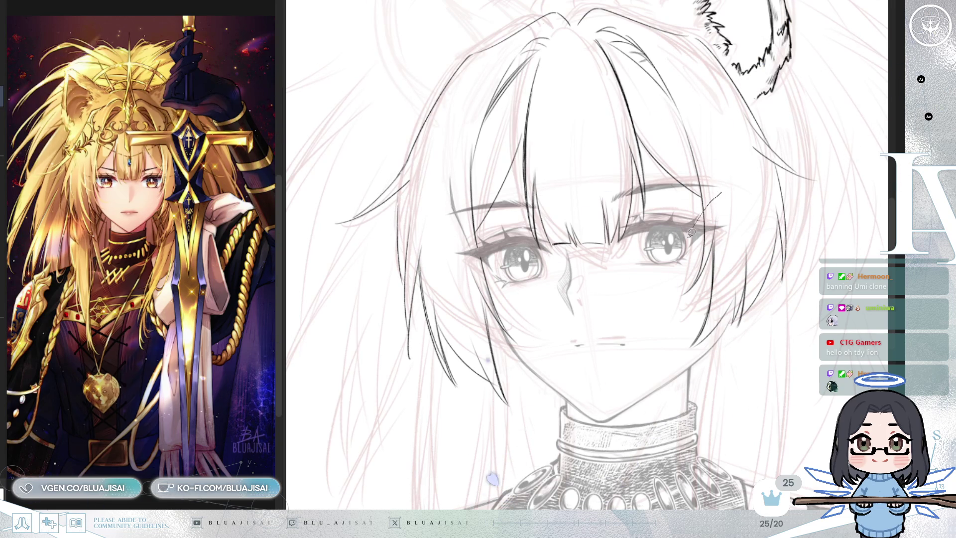
Select the right-side strands and stretch them further down, then deselect.
{"action": "left_click_drag", "start_coordinate": [723, 193], "coordinate": [723, 192]}
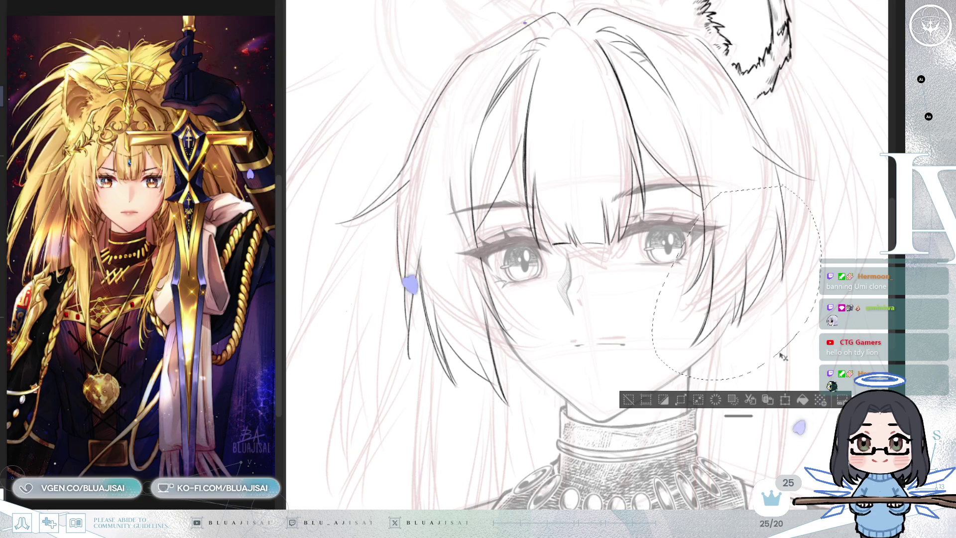
{"action": "left_click", "coordinate": [747, 398]}
{"action": "left_click_drag", "start_coordinate": [738, 390], "coordinate": [739, 436]}
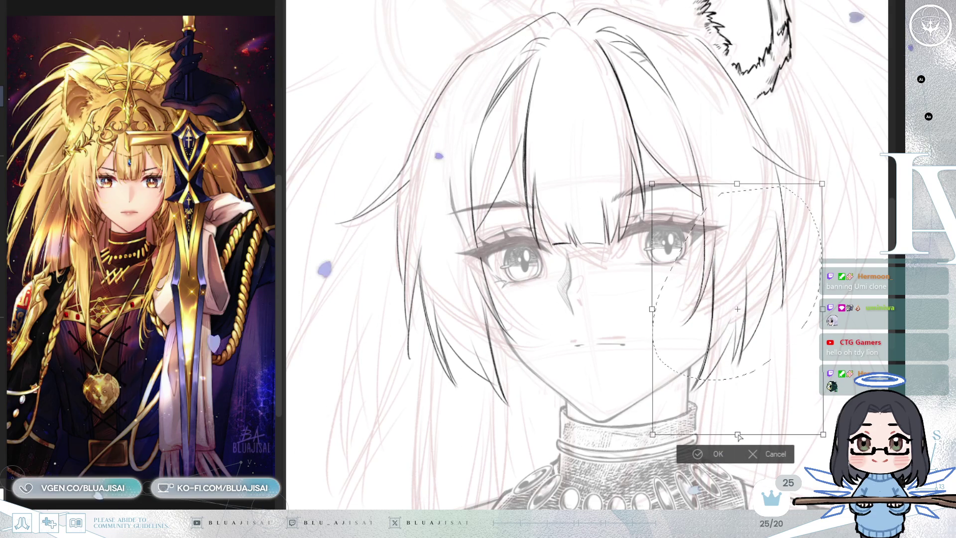
{"action": "left_click", "coordinate": [712, 453]}
{"action": "left_click", "coordinate": [630, 449]}
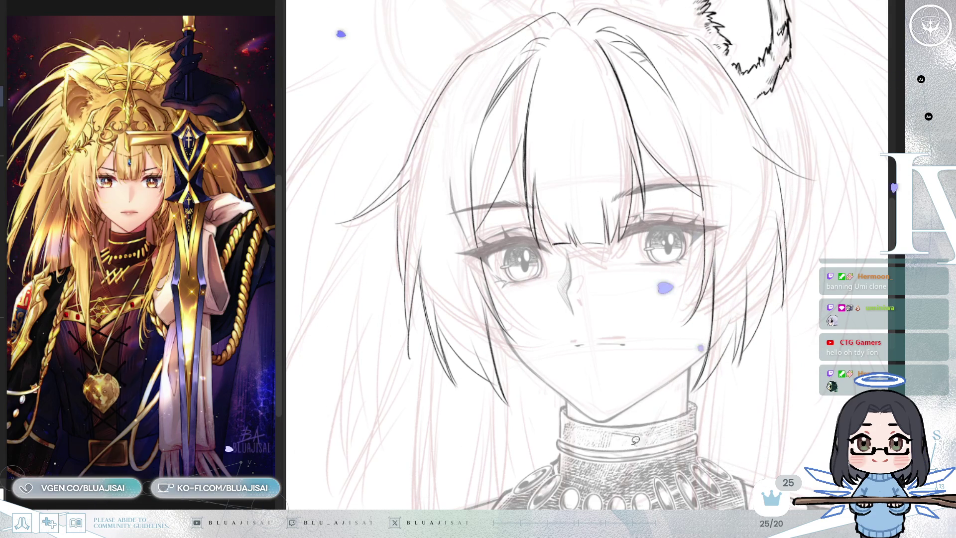
{"action": "scroll", "coordinate": [668, 423], "scroll_direction": "up", "scroll_amount": 2}
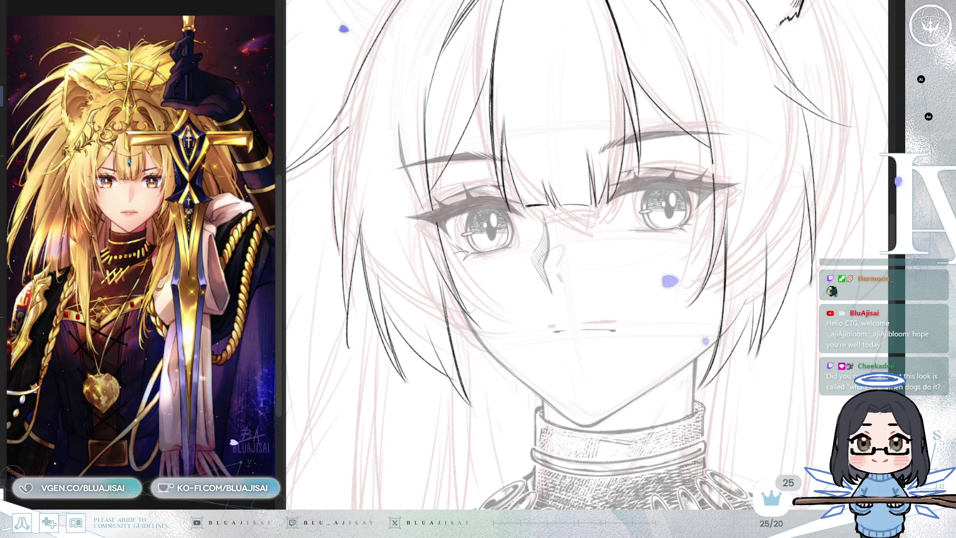
Switch brush with E and draw a long vertical strand through the left bangs.
{"action": "left_click_drag", "start_coordinate": [669, 203], "coordinate": [656, 298]}
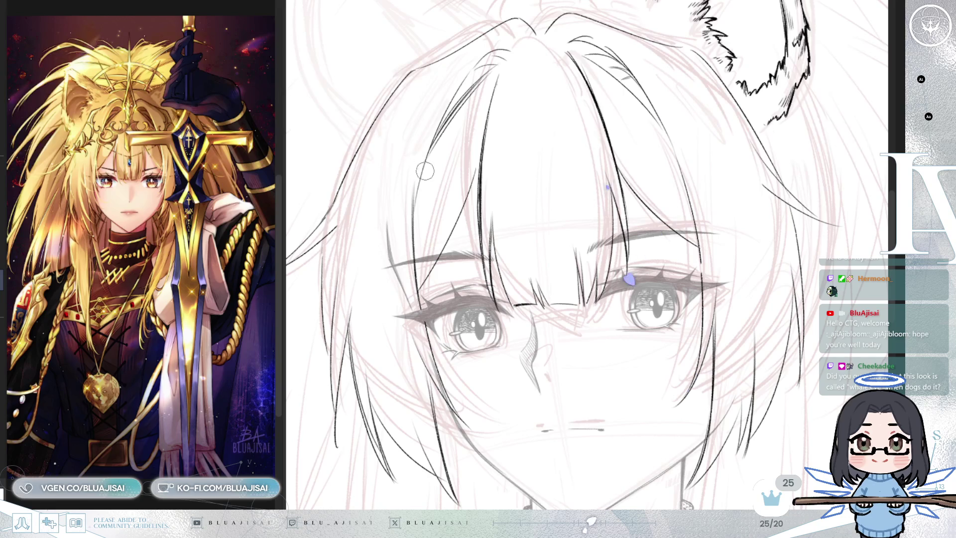
{"action": "left_click_drag", "start_coordinate": [421, 170], "coordinate": [508, 182]}
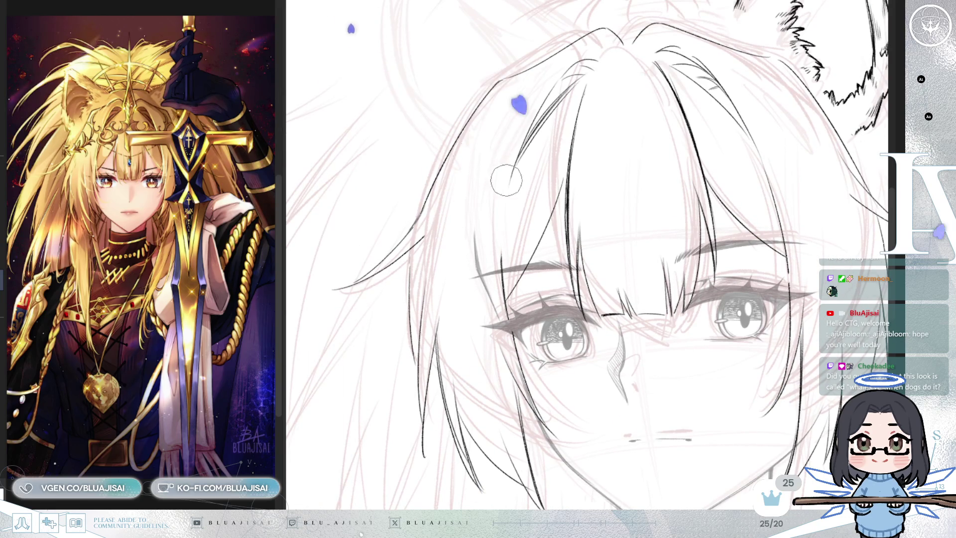
{"action": "key", "text": "e"}
{"action": "left_click_drag", "start_coordinate": [505, 304], "coordinate": [516, 176]}
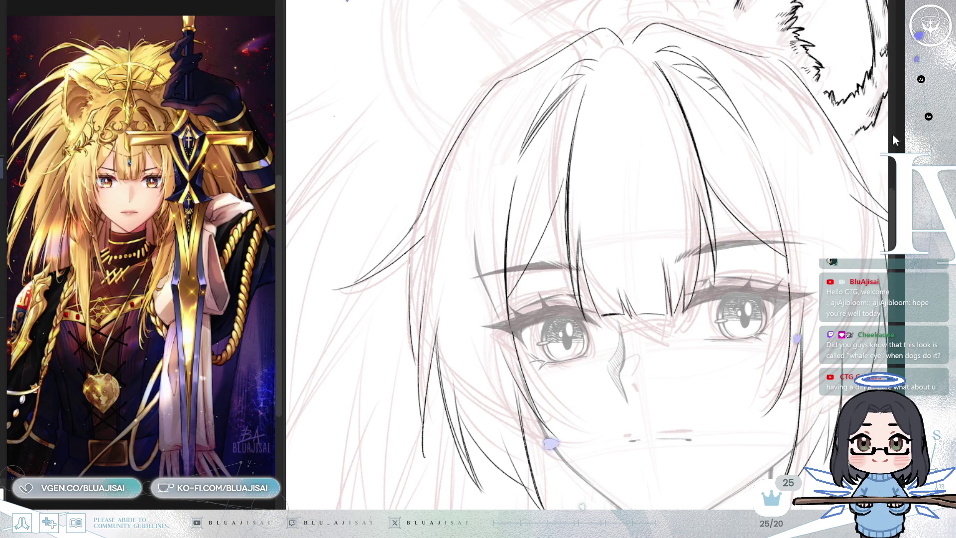
Check the bust in mirrored view, enlarge the brush with a Ctrl+Alt drag, and mirror again.
{"action": "scroll", "coordinate": [556, 436], "scroll_direction": "down", "scroll_amount": 10}
{"action": "scroll", "coordinate": [824, 165], "scroll_direction": "up", "scroll_amount": 10}
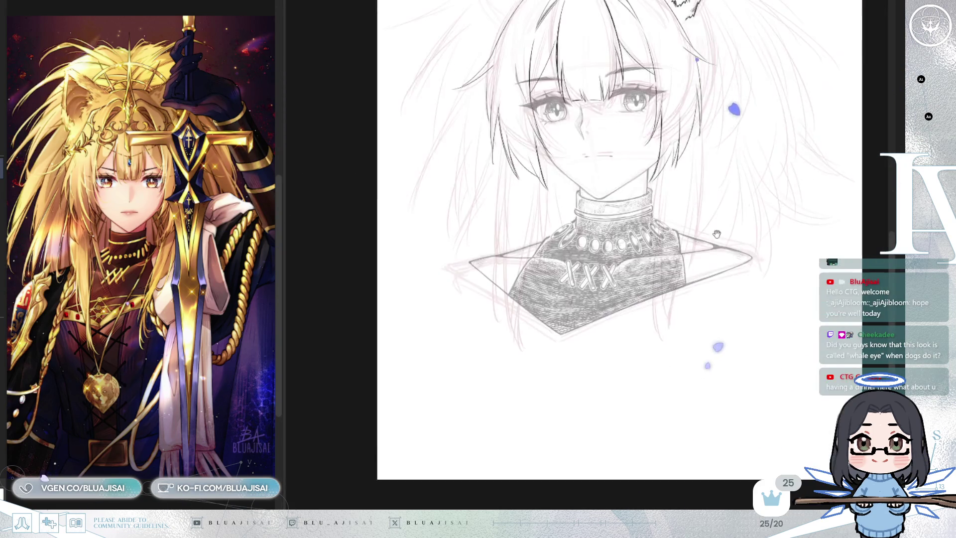
{"action": "scroll", "coordinate": [729, 201], "scroll_direction": "up", "scroll_amount": 3}
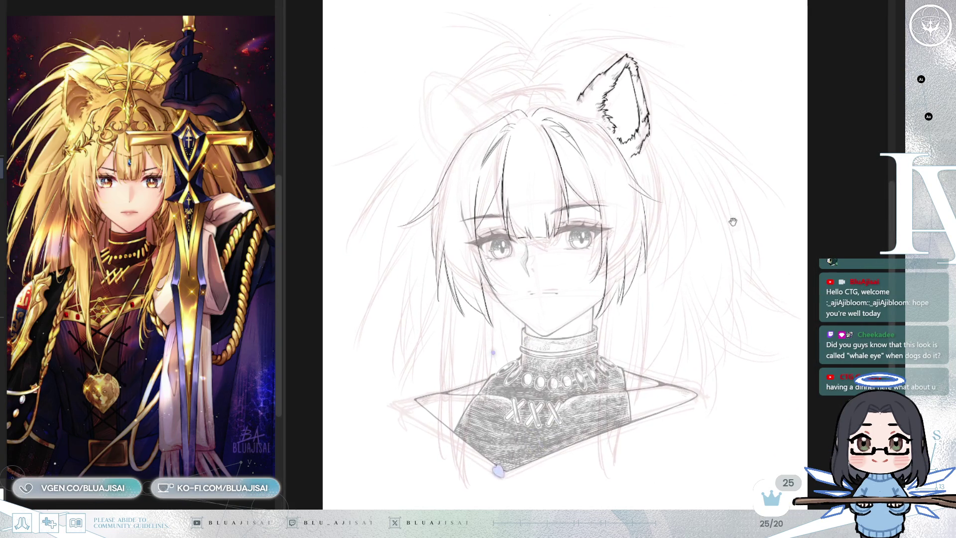
{"action": "key", "text": "h"}
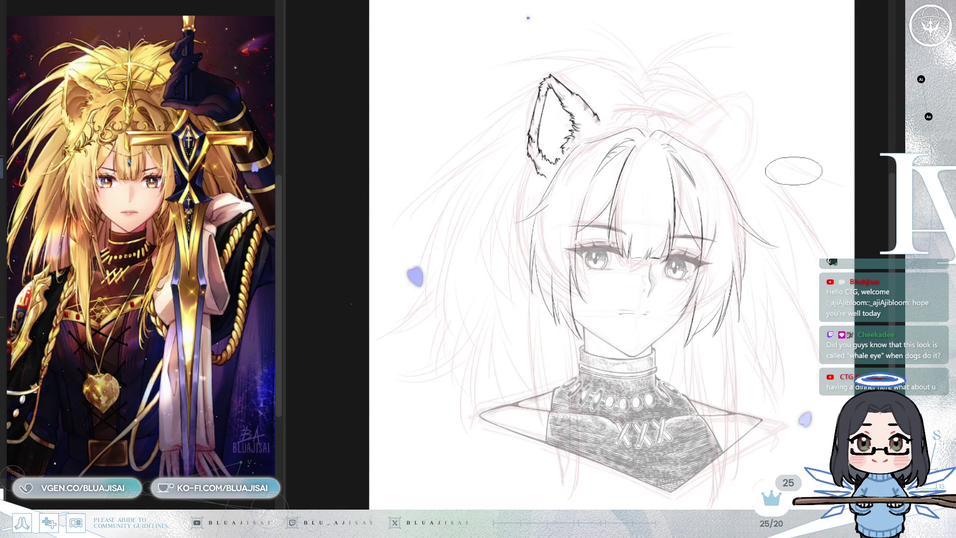
{"action": "key", "text": "h"}
{"action": "key", "text": "h"}
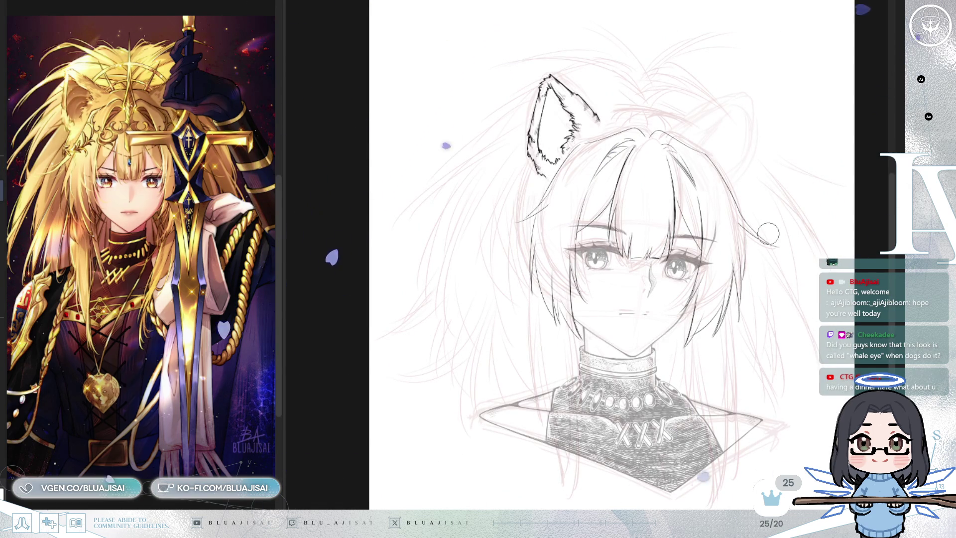
{"action": "mouse_move", "coordinate": [771, 142]}
{"action": "left_mouse_down"}
{"action": "mouse_move", "coordinate": [784, 238]}
{"action": "mouse_move", "coordinate": [782, 218]}
{"action": "left_mouse_up"}
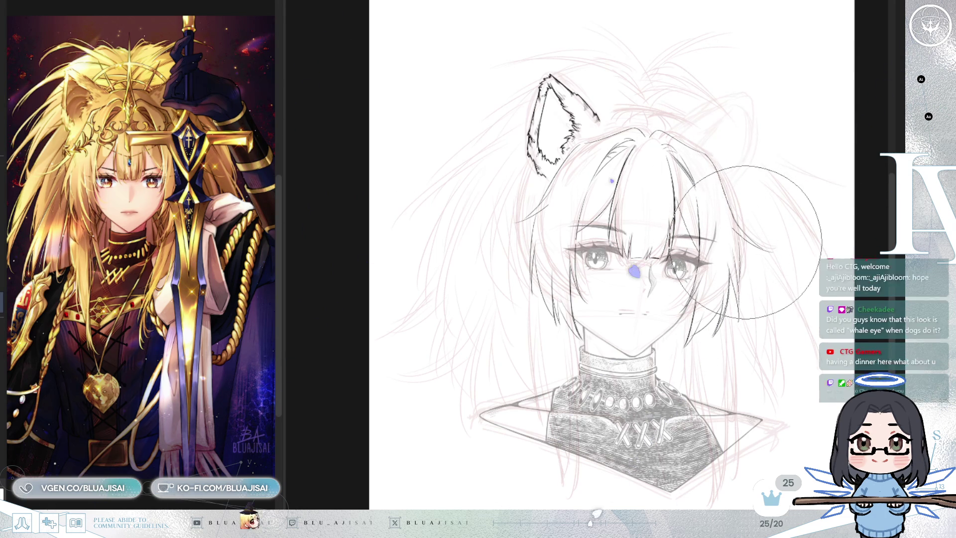
{"action": "key", "text": "m"}
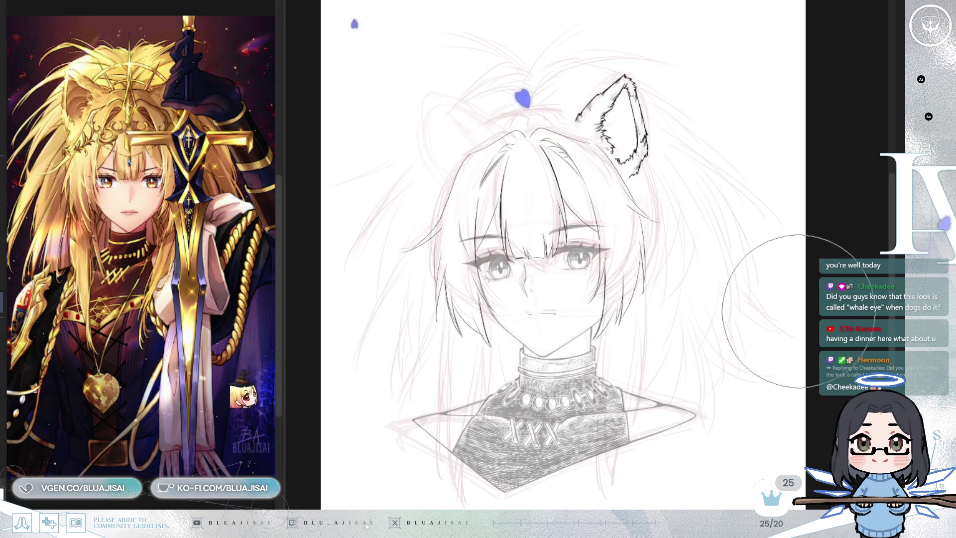
{"action": "key", "text": "m"}
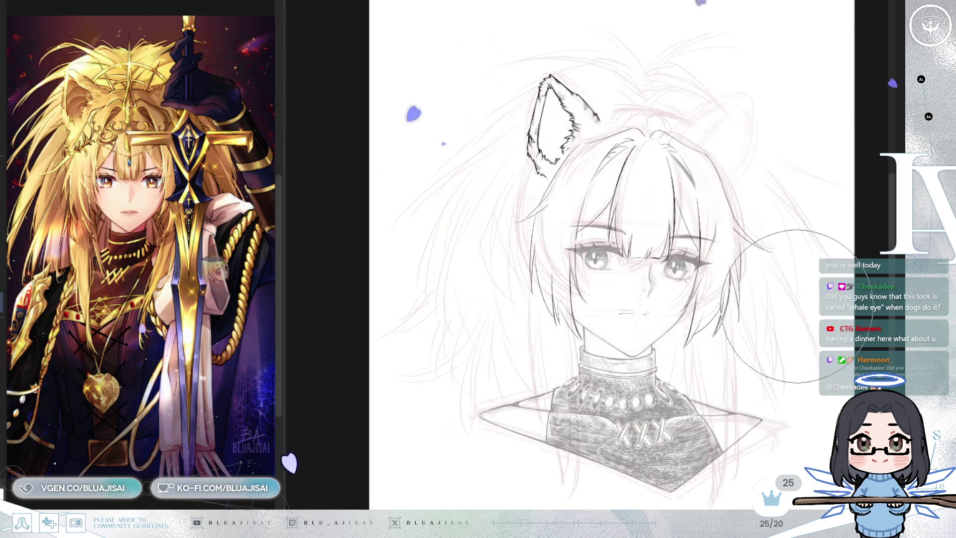
{"action": "key", "text": "m"}
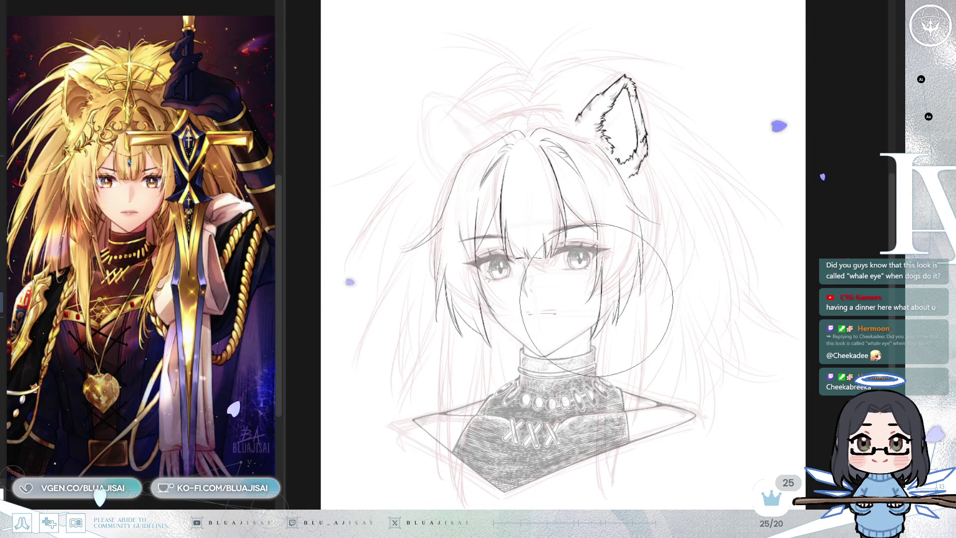
{"action": "scroll", "coordinate": [643, 338], "scroll_direction": "up", "scroll_amount": 1}
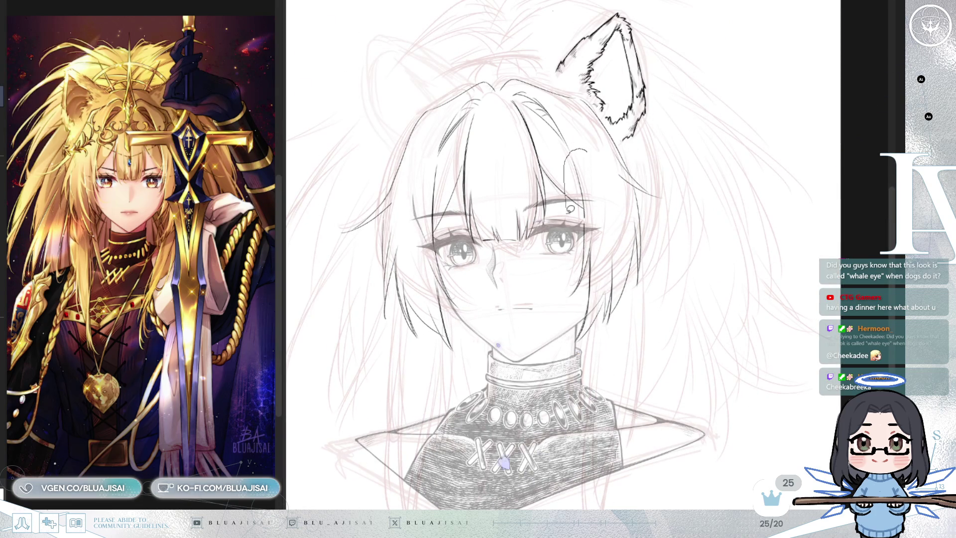
Lasso the strands below the ear, skew their bottom left and right edge down, then zoom in.
{"action": "left_click_drag", "start_coordinate": [648, 159], "coordinate": [648, 160]}
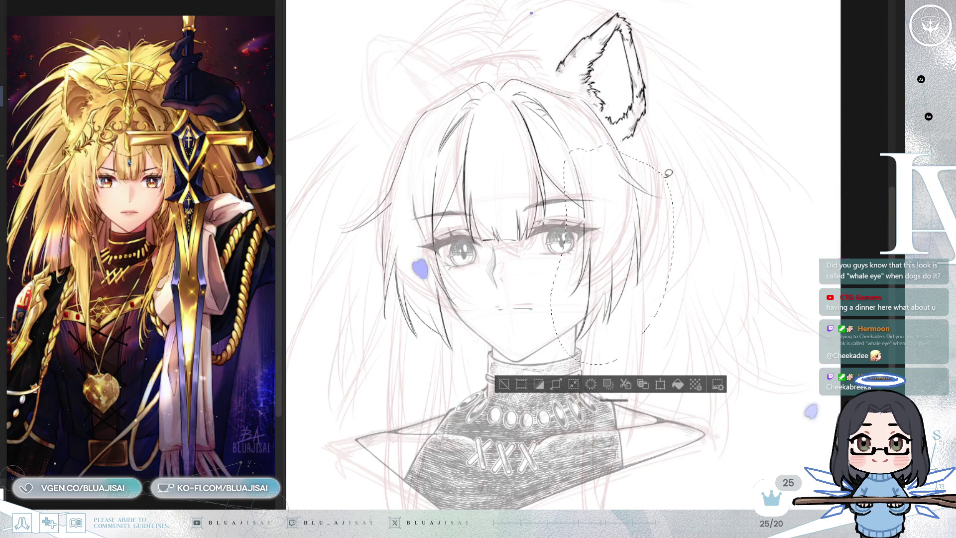
{"action": "key", "text": "ctrl+t"}
{"action": "left_click_drag", "start_coordinate": [610, 368], "coordinate": [601, 367]}
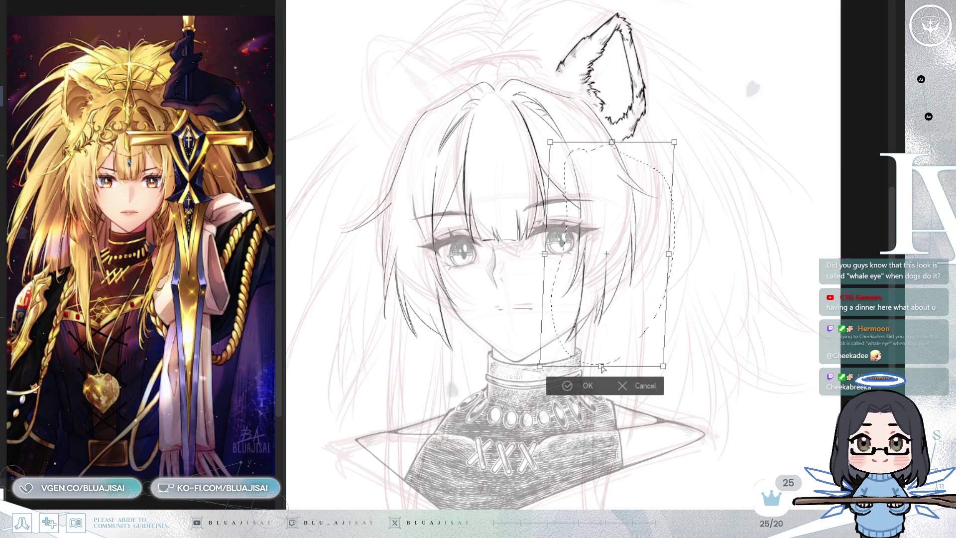
{"action": "left_click_drag", "start_coordinate": [669, 254], "coordinate": [670, 258]}
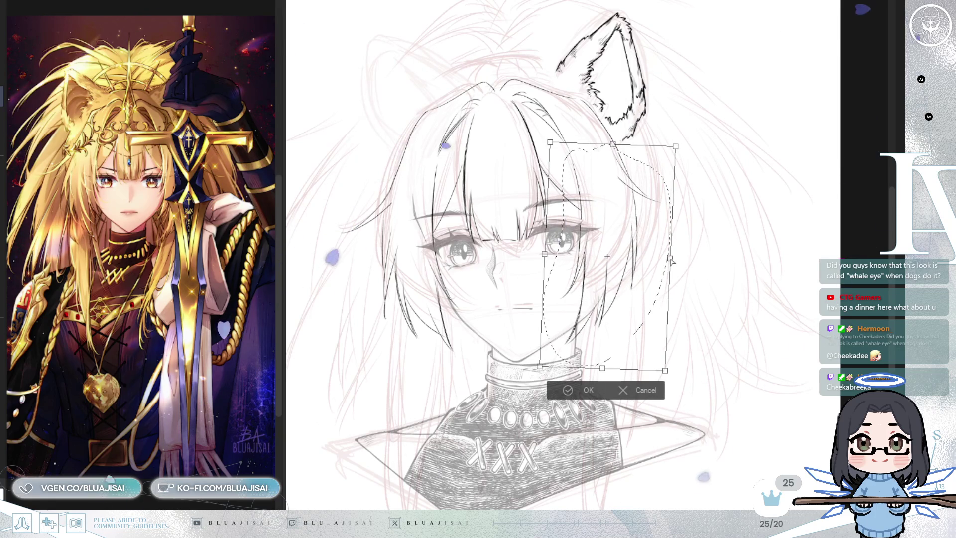
{"action": "left_click", "coordinate": [588, 390]}
{"action": "key", "text": "ctrl+plus"}
{"action": "key", "text": "ctrl+plus"}
{"action": "key", "text": "h"}
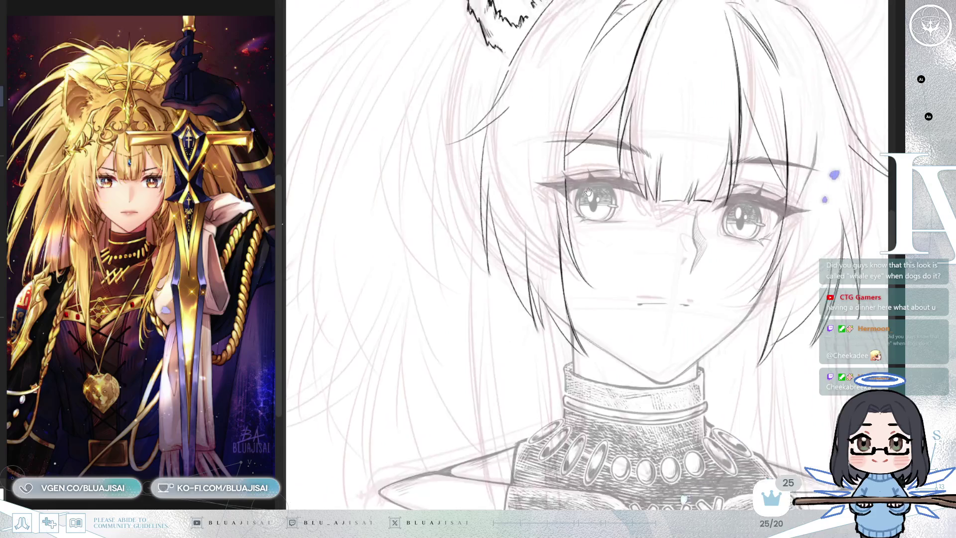
{"action": "key", "text": "ctrl+plus"}
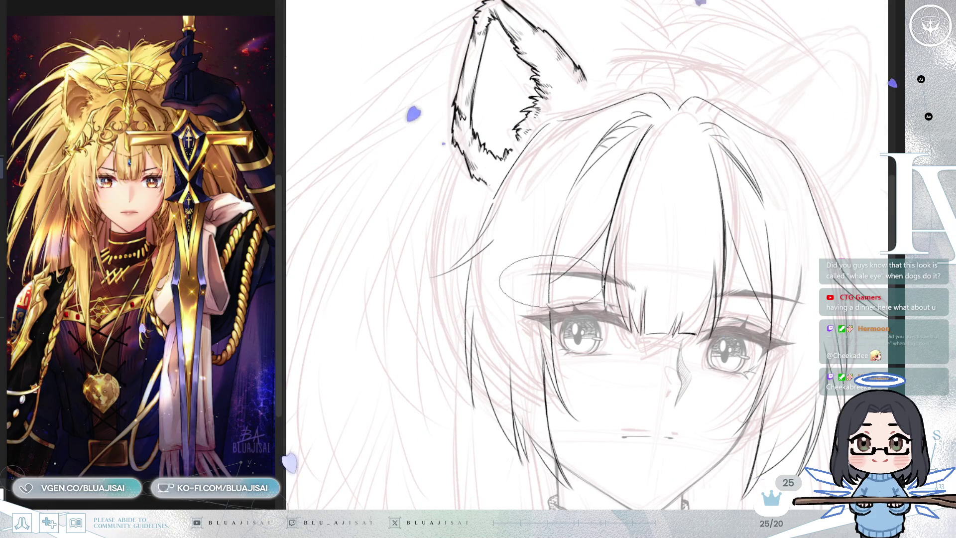
{"action": "key", "text": "ctrl+minus"}
{"action": "key", "text": "ctrl+minus"}
{"action": "key", "text": "ctrl+minus"}
{"action": "left_click_drag", "start_coordinate": [741, 188], "coordinate": [643, 176]}
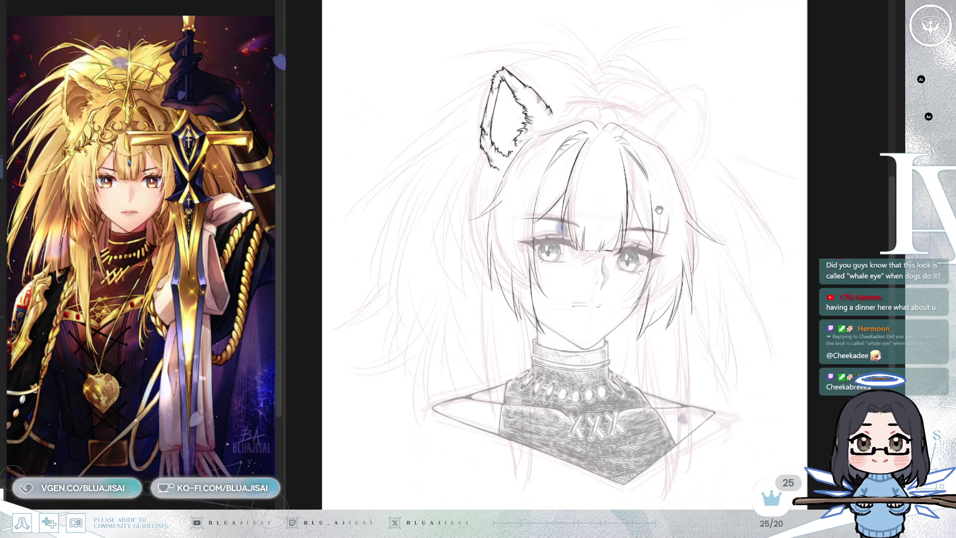
{"action": "left_click_drag", "start_coordinate": [682, 262], "coordinate": [688, 252]}
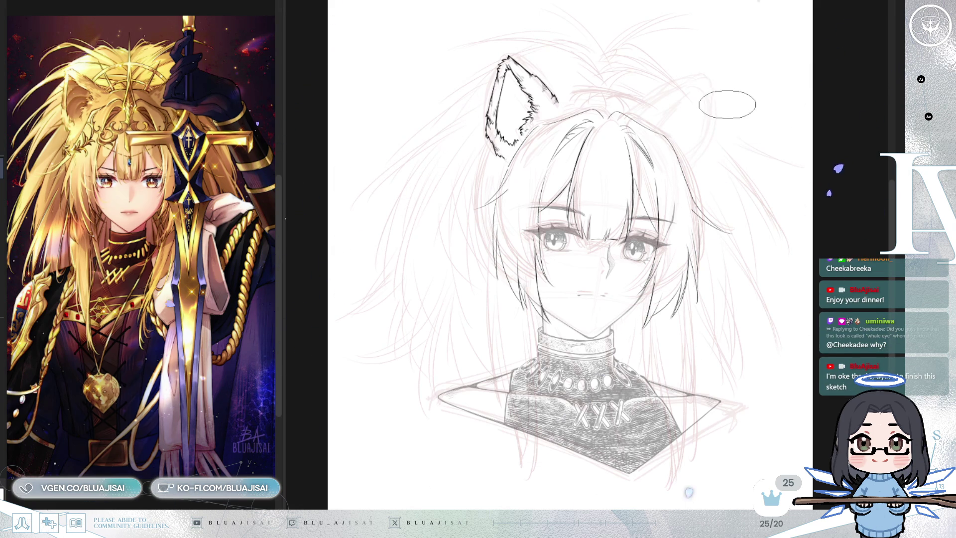
With the view mirrored, draw a looped strand atop the head and another beside the bangs.
{"action": "scroll", "coordinate": [729, 90], "scroll_direction": "up", "scroll_amount": 2}
{"action": "key", "text": "m"}
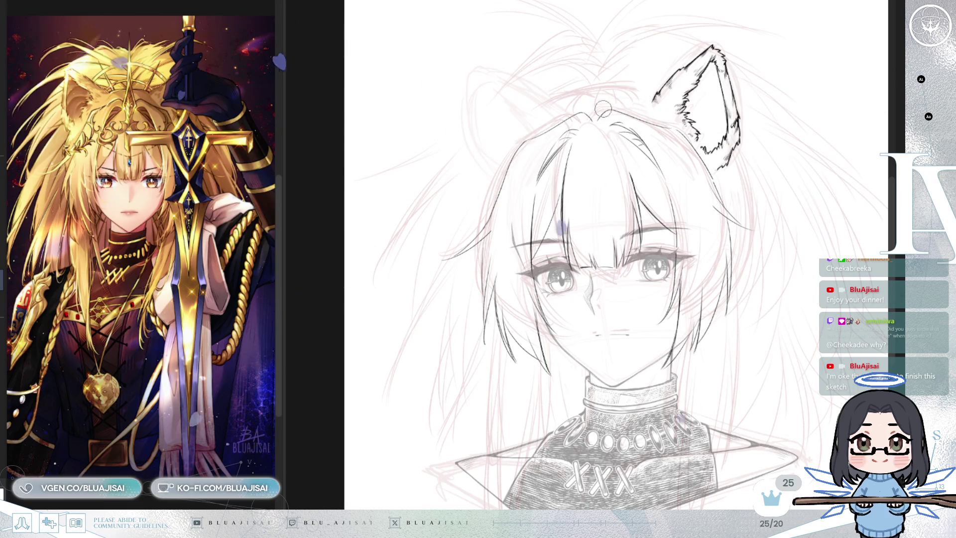
{"action": "mouse_move", "coordinate": [576, 145]}
{"action": "left_mouse_down"}
{"action": "mouse_move", "coordinate": [584, 130]}
{"action": "mouse_move", "coordinate": [608, 130]}
{"action": "mouse_move", "coordinate": [628, 170]}
{"action": "mouse_move", "coordinate": [637, 150]}
{"action": "mouse_move", "coordinate": [728, 99]}
{"action": "mouse_move", "coordinate": [628, 123]}
{"action": "mouse_move", "coordinate": [761, 64]}
{"action": "left_mouse_up"}
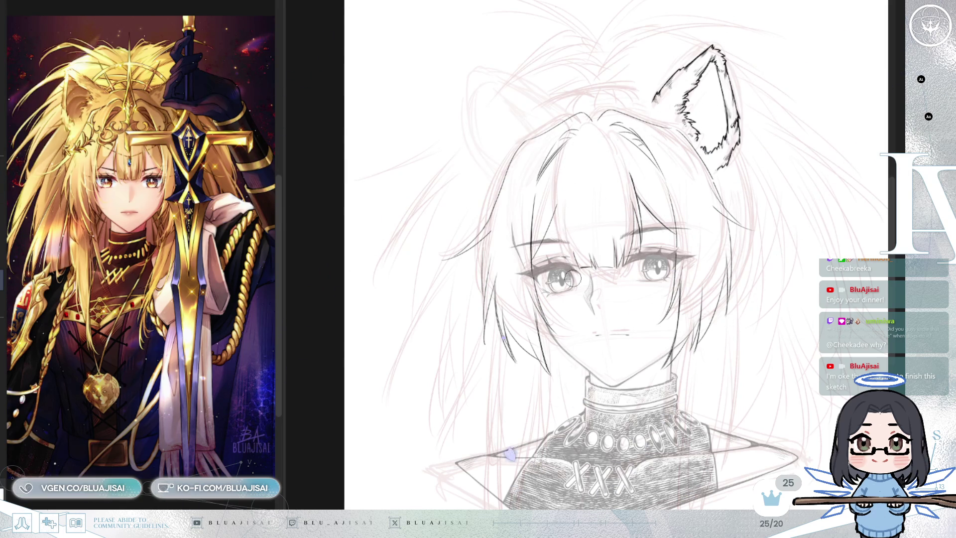
{"action": "mouse_move", "coordinate": [572, 158]}
{"action": "left_mouse_down"}
{"action": "mouse_move", "coordinate": [568, 270]}
{"action": "mouse_move", "coordinate": [577, 155]}
{"action": "mouse_move", "coordinate": [571, 260]}
{"action": "mouse_move", "coordinate": [572, 217]}
{"action": "mouse_move", "coordinate": [595, 191]}
{"action": "mouse_move", "coordinate": [568, 177]}
{"action": "mouse_move", "coordinate": [553, 224]}
{"action": "mouse_move", "coordinate": [580, 192]}
{"action": "left_mouse_up"}
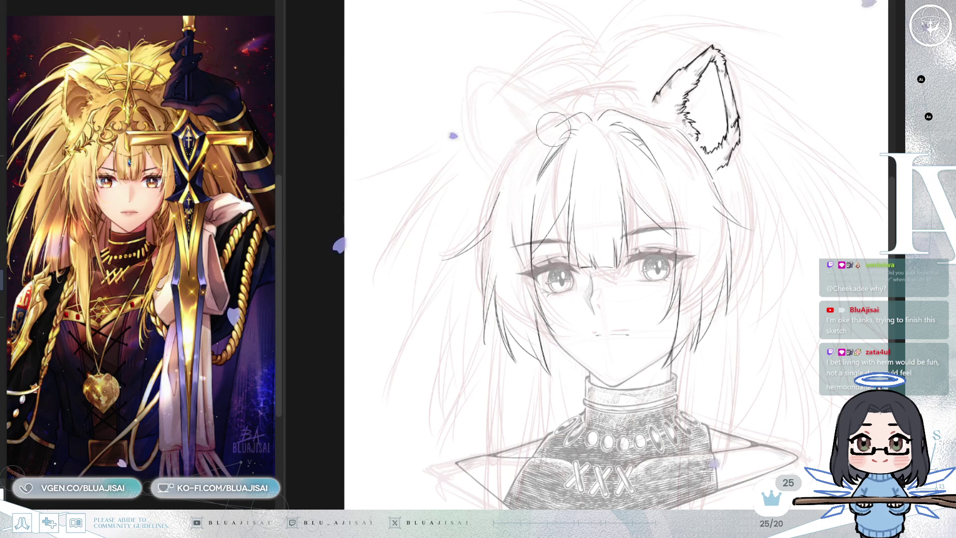
{"action": "left_click_drag", "start_coordinate": [548, 131], "coordinate": [498, 209]}
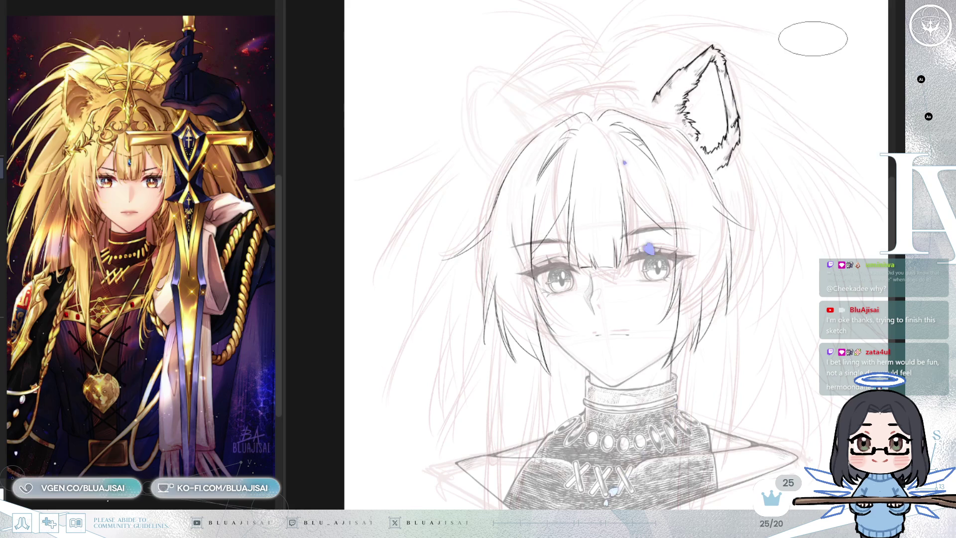
{"action": "key", "text": "h"}
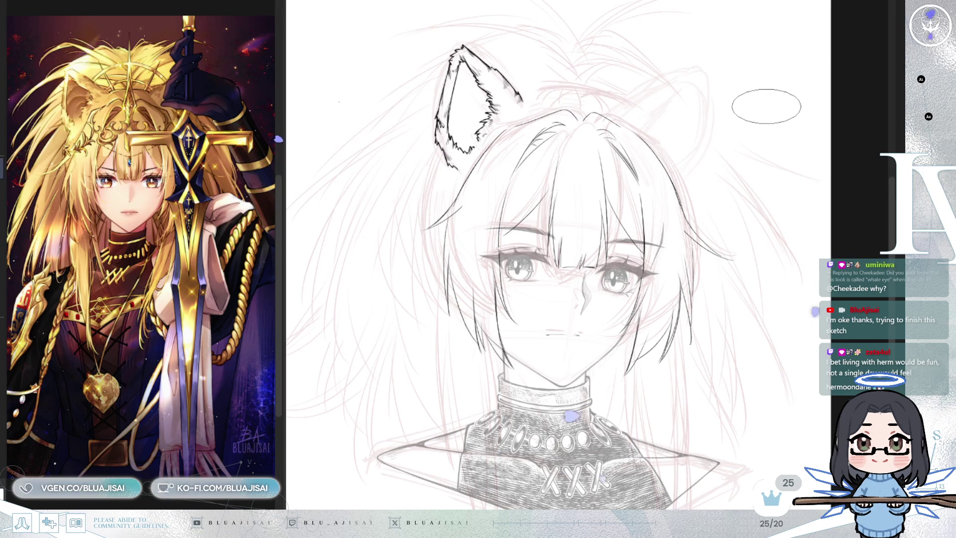
Toggle the mirrored view, zoom in on the left ear, and start a lasso around it.
{"action": "key", "text": "ctrl+minus"}
{"action": "key", "text": "Insert"}
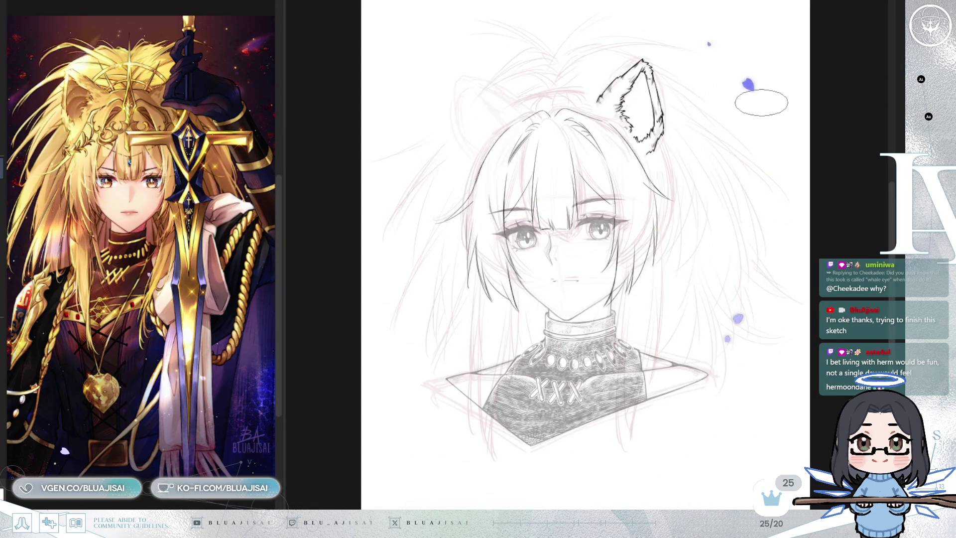
{"action": "key", "text": "Insert"}
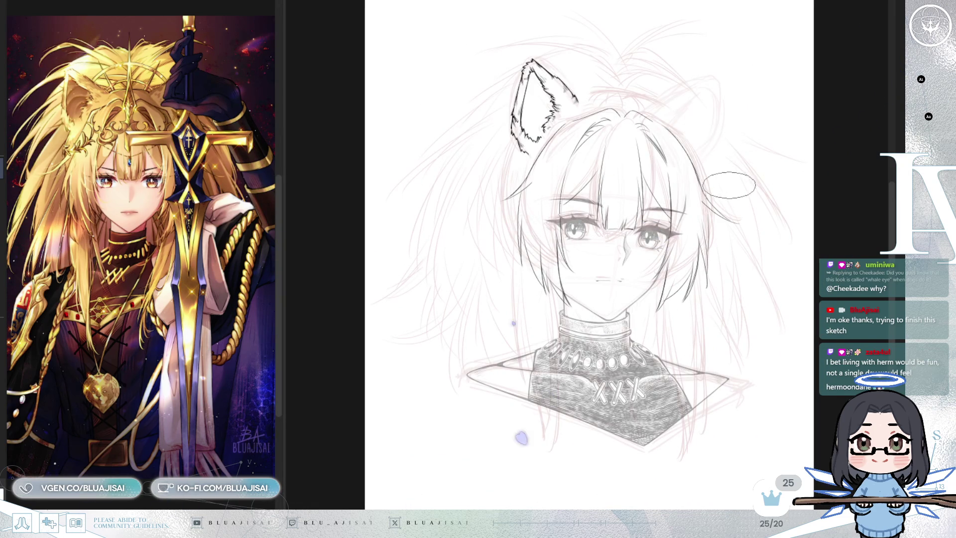
{"action": "scroll", "coordinate": [483, 203], "scroll_direction": "up", "scroll_amount": 1}
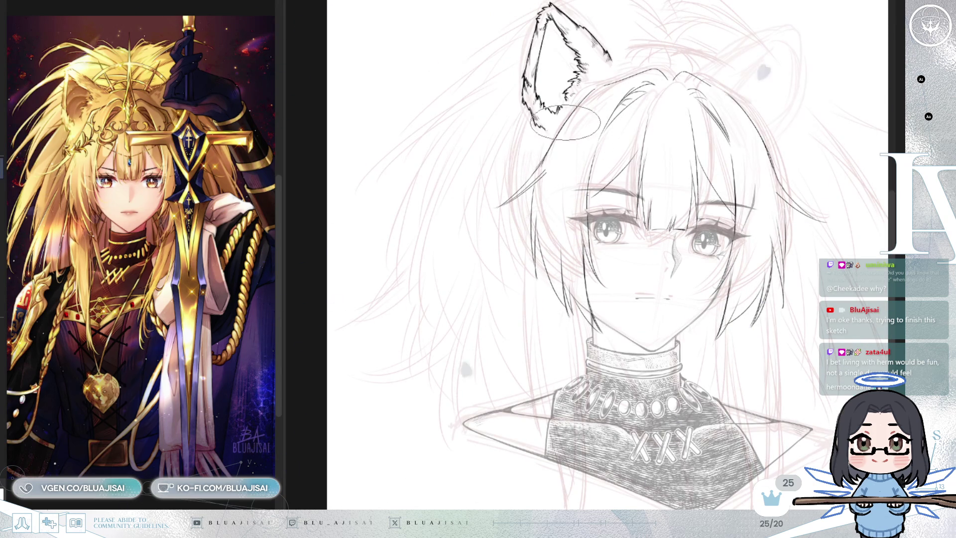
{"action": "scroll", "coordinate": [622, 107], "scroll_direction": "down", "scroll_amount": 1}
{"action": "scroll", "coordinate": [623, 107], "scroll_direction": "down", "scroll_amount": 2}
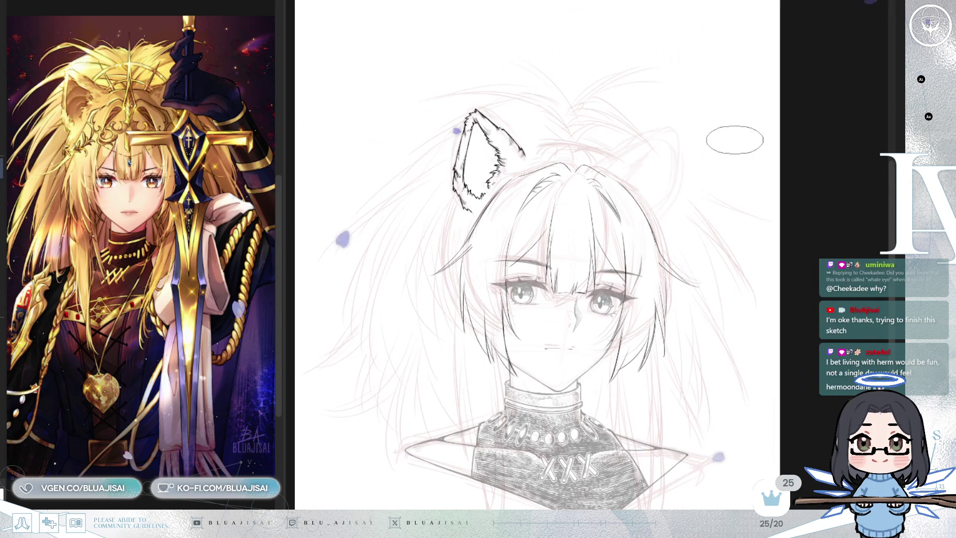
{"action": "scroll", "coordinate": [604, 64], "scroll_direction": "up", "scroll_amount": 2}
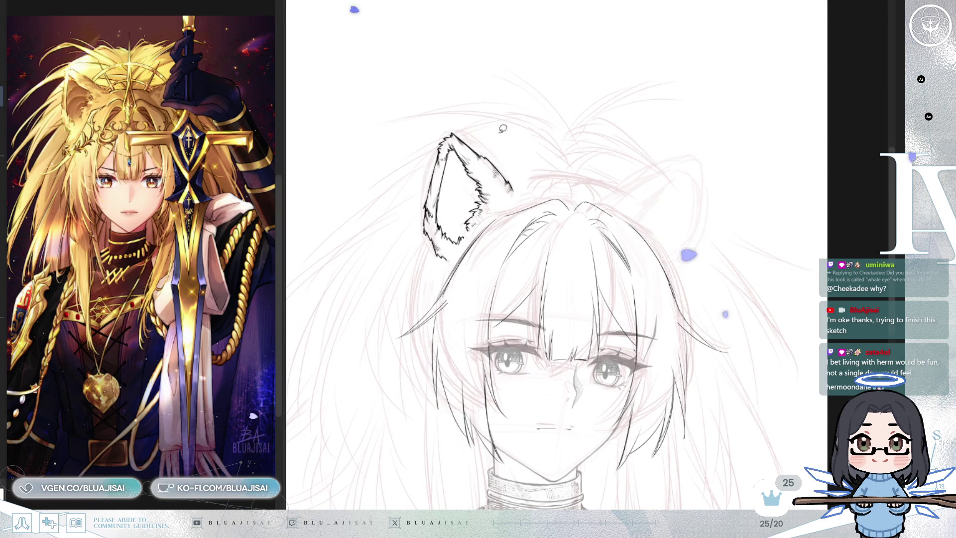
{"action": "left_click_drag", "start_coordinate": [446, 106], "coordinate": [420, 298]}
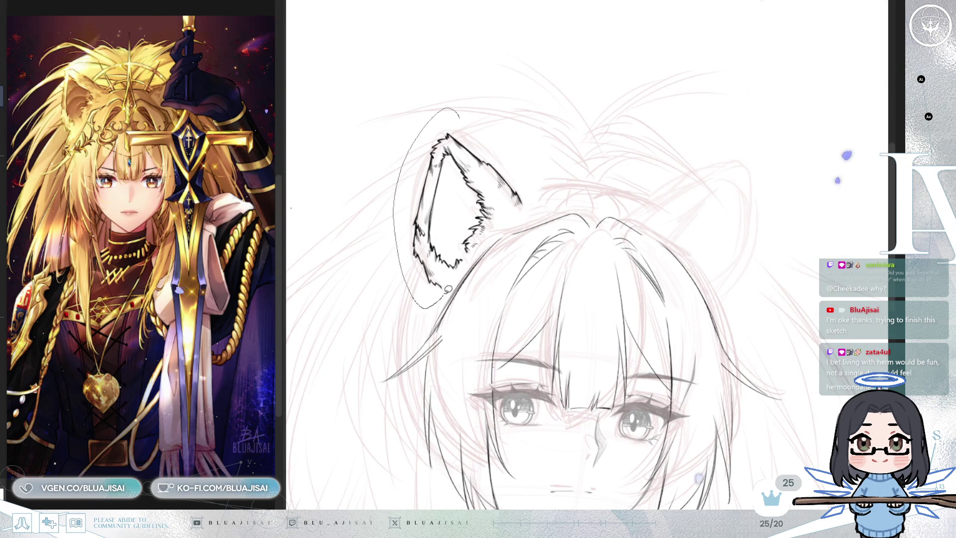
Lasso the left ear, then flip a transformable copy and move it to the right side of the head.
{"action": "left_click_drag", "start_coordinate": [521, 218], "coordinate": [532, 137]}
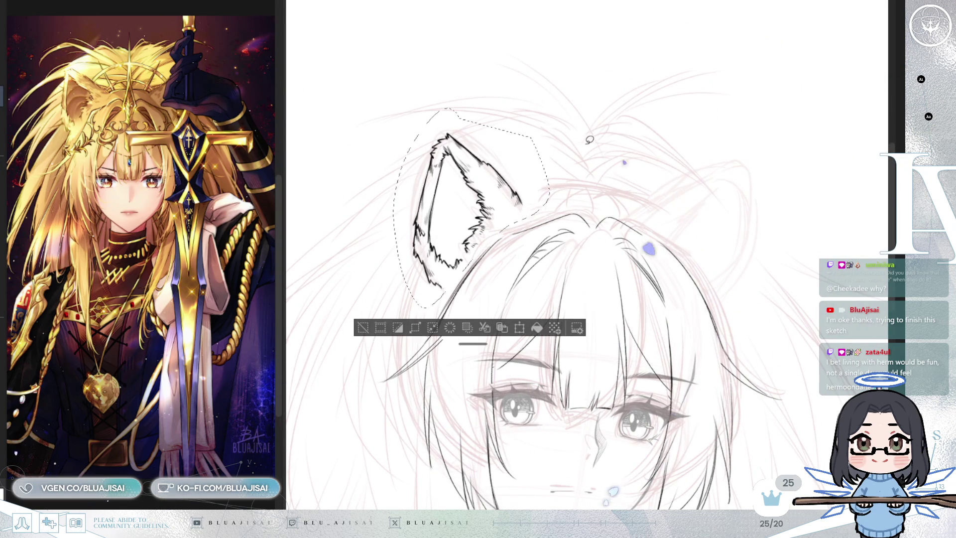
{"action": "key", "text": "ctrl+t"}
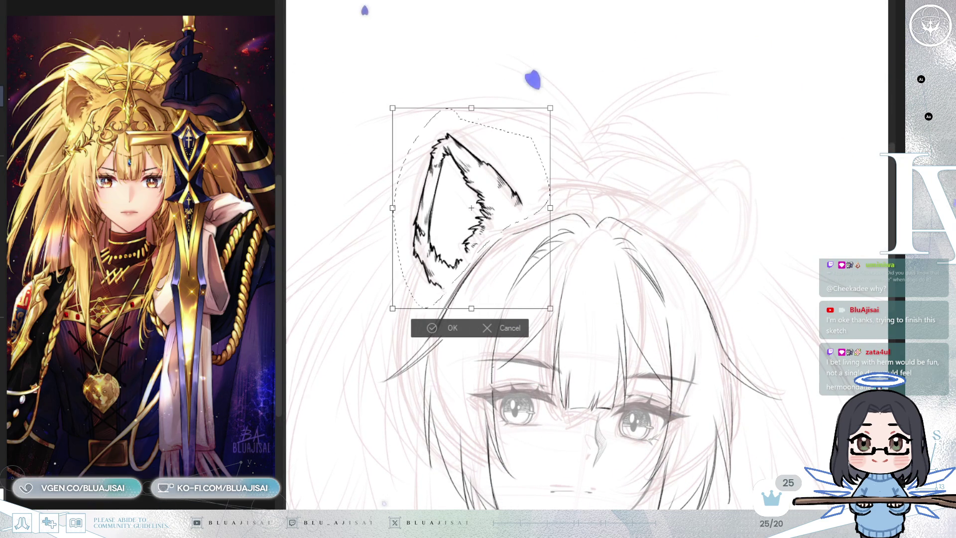
{"action": "left_click_drag", "start_coordinate": [747, 329], "coordinate": [588, 235]}
{"action": "left_click_drag", "start_coordinate": [471, 224], "coordinate": [697, 229]}
{"action": "mouse_move", "coordinate": [737, 279]}
{"action": "left_mouse_down"}
{"action": "mouse_move", "coordinate": [733, 269]}
{"action": "mouse_move", "coordinate": [737, 287]}
{"action": "left_mouse_up"}
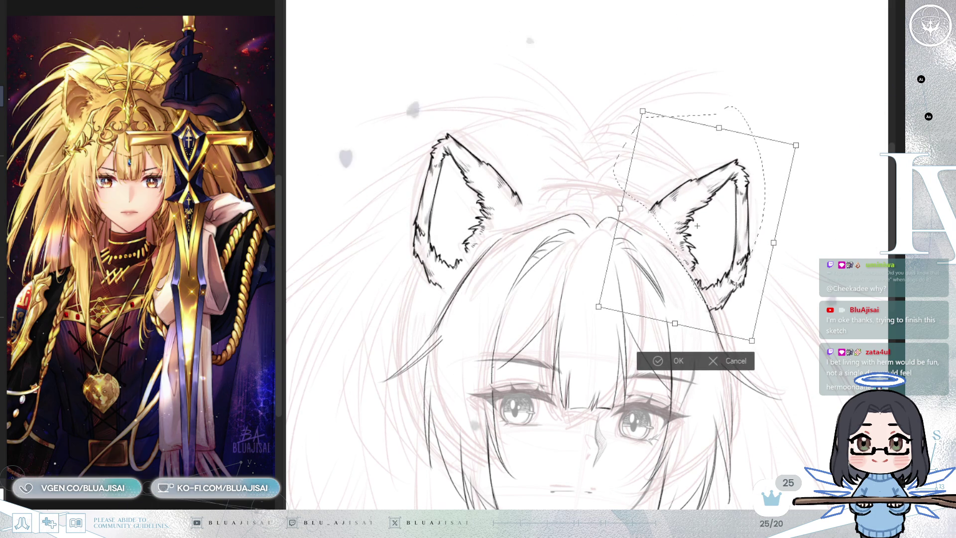
Refine the mirrored ear's width, skew and lower corner to fit the head, then commit it.
{"action": "left_click_drag", "start_coordinate": [754, 343], "coordinate": [755, 328]}
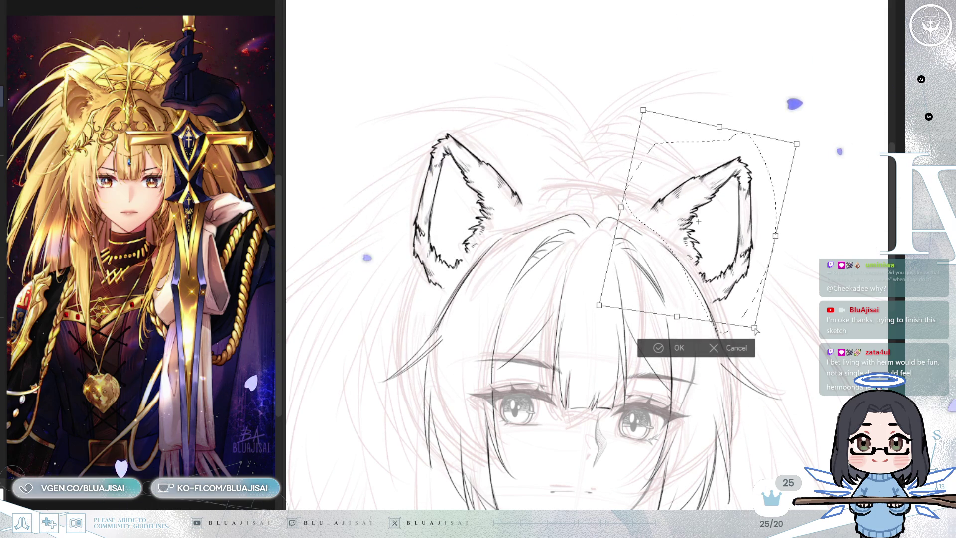
{"action": "left_click_drag", "start_coordinate": [775, 237], "coordinate": [777, 236]}
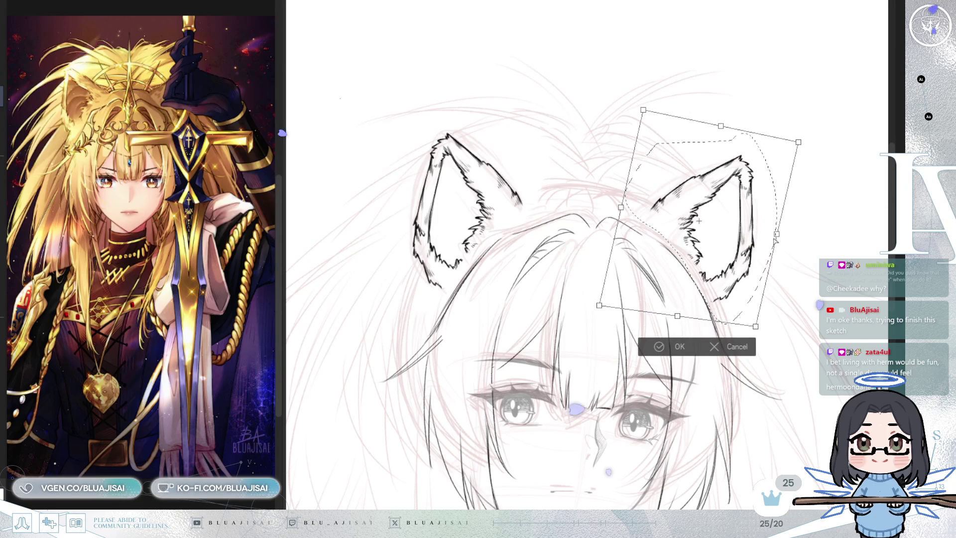
{"action": "left_click_drag", "start_coordinate": [621, 208], "coordinate": [618, 209]}
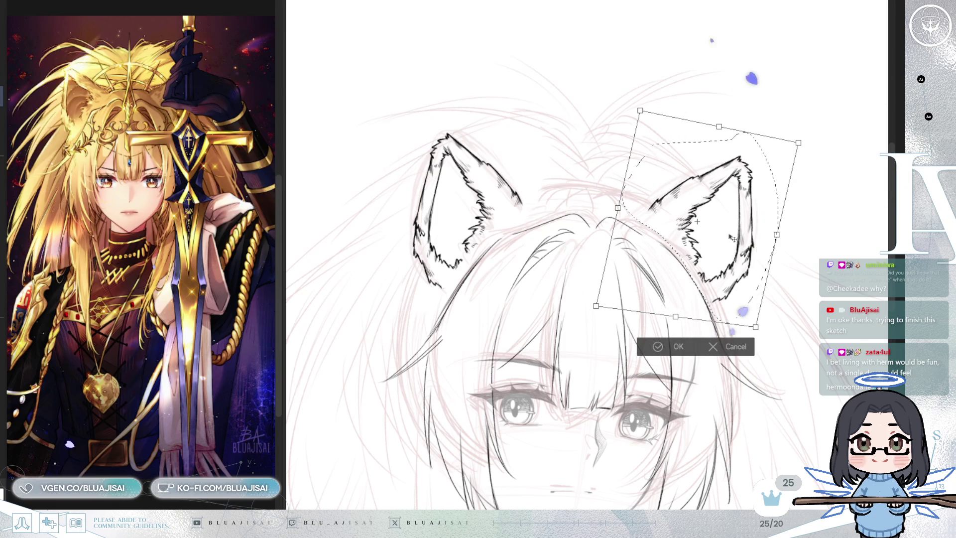
{"action": "left_click_drag", "start_coordinate": [777, 236], "coordinate": [778, 233]}
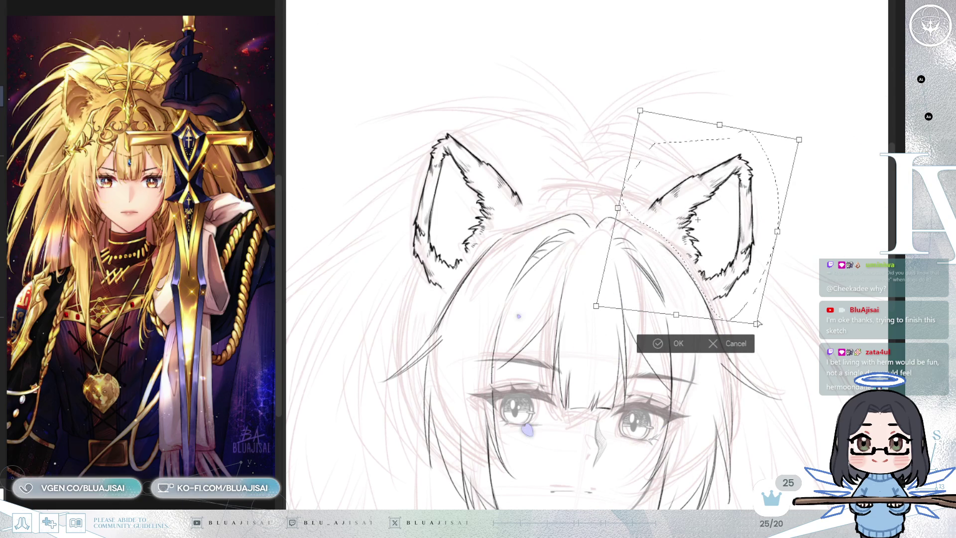
{"action": "left_click_drag", "start_coordinate": [757, 324], "coordinate": [759, 320]}
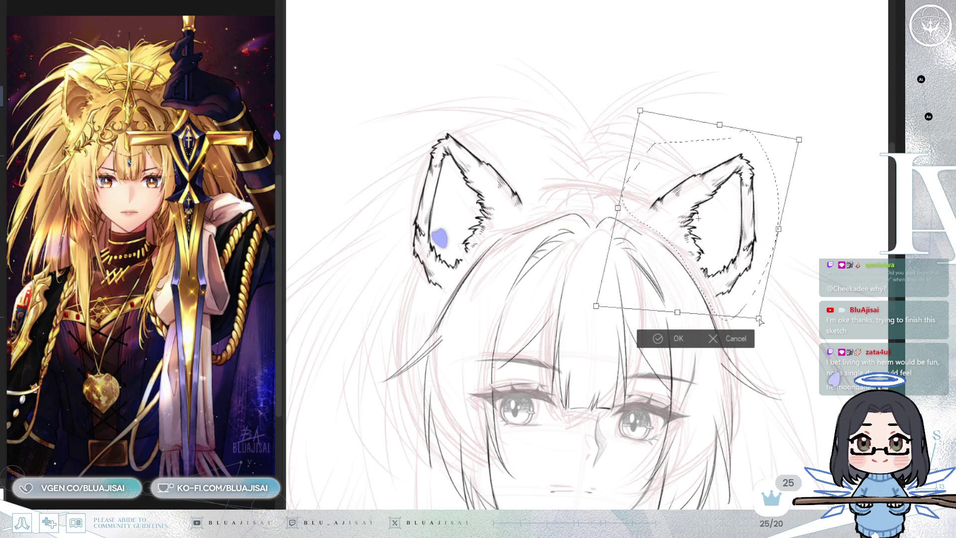
{"action": "left_click_drag", "start_coordinate": [760, 320], "coordinate": [758, 323]}
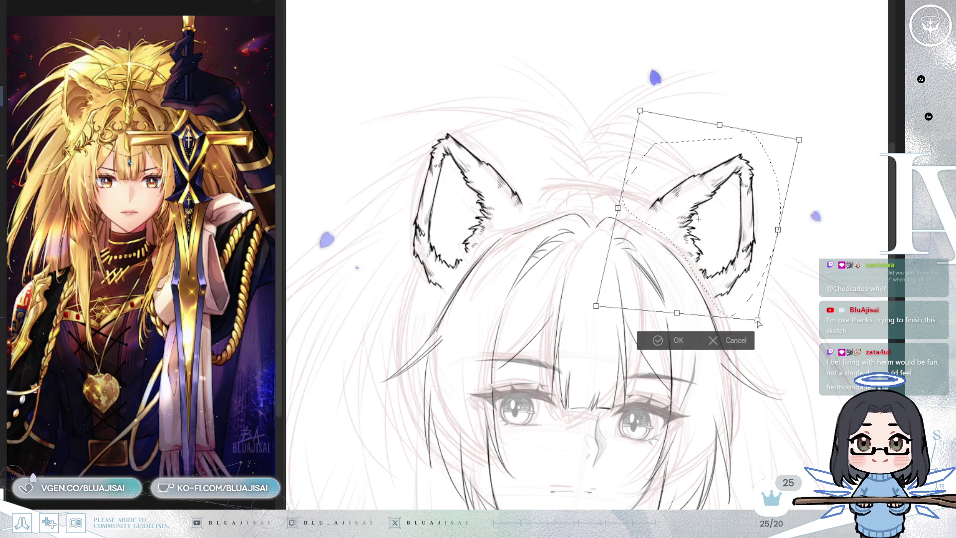
{"action": "left_click", "coordinate": [675, 340]}
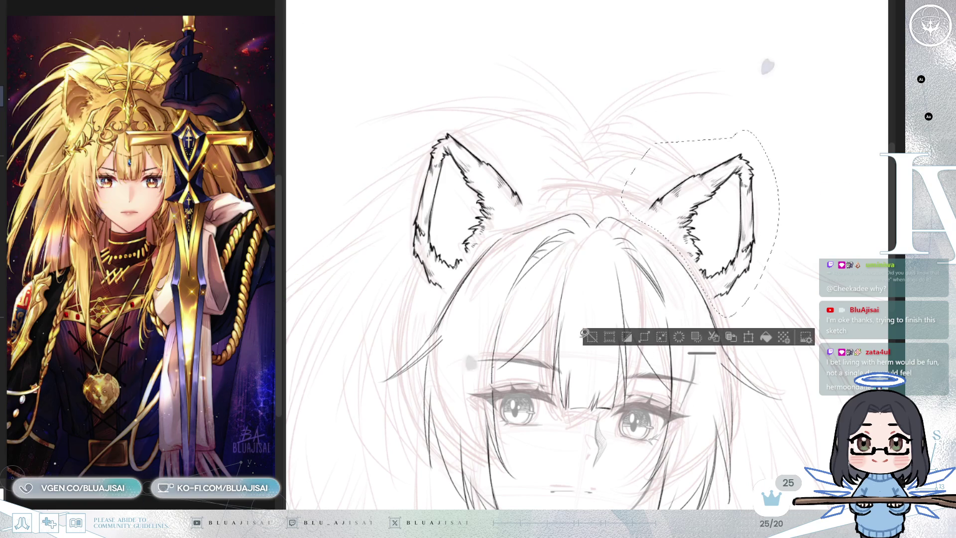
{"action": "scroll", "coordinate": [602, 345], "scroll_direction": "down", "scroll_amount": 3}
{"action": "left_click_drag", "start_coordinate": [719, 280], "coordinate": [730, 163]}
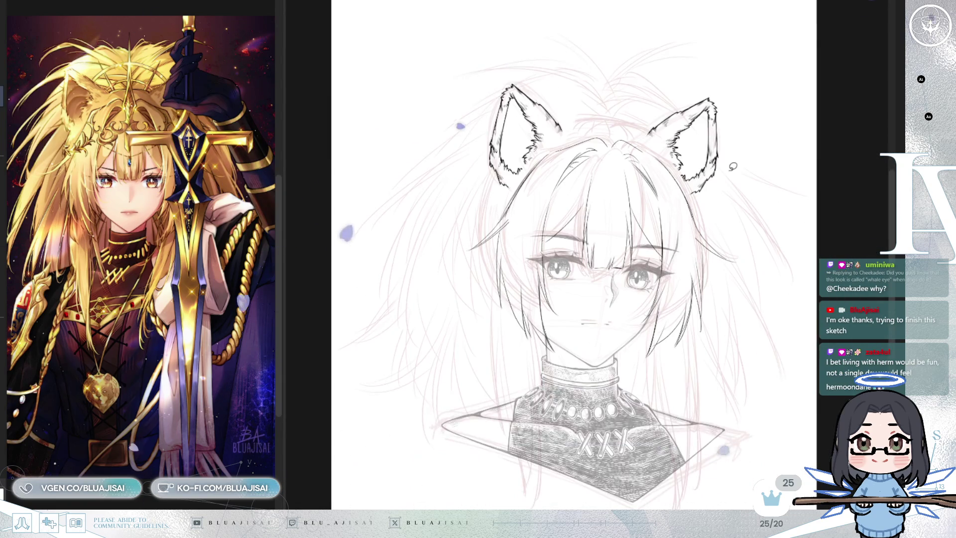
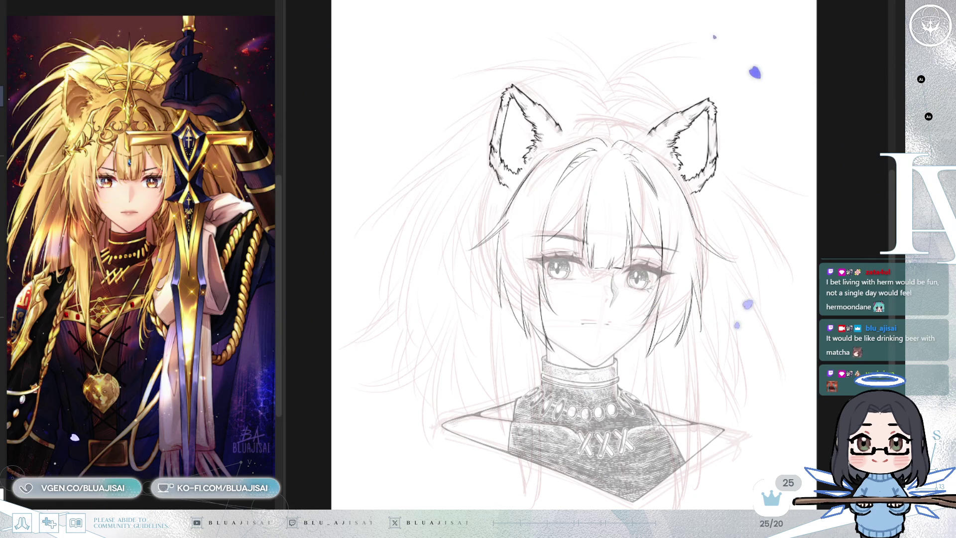
{"action": "left_click_drag", "start_coordinate": [833, 117], "coordinate": [815, 108]}
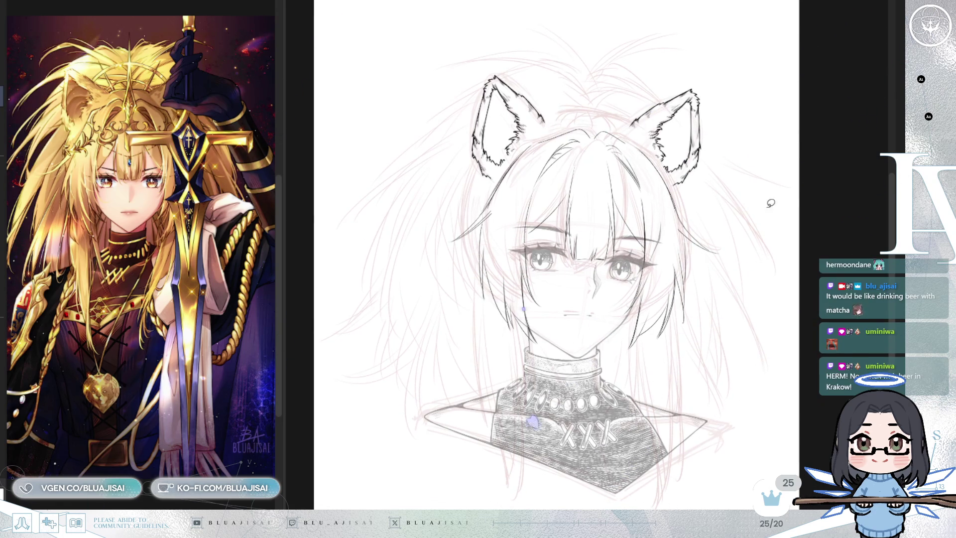
{"action": "scroll", "coordinate": [516, 183], "scroll_direction": "up", "scroll_amount": 2}
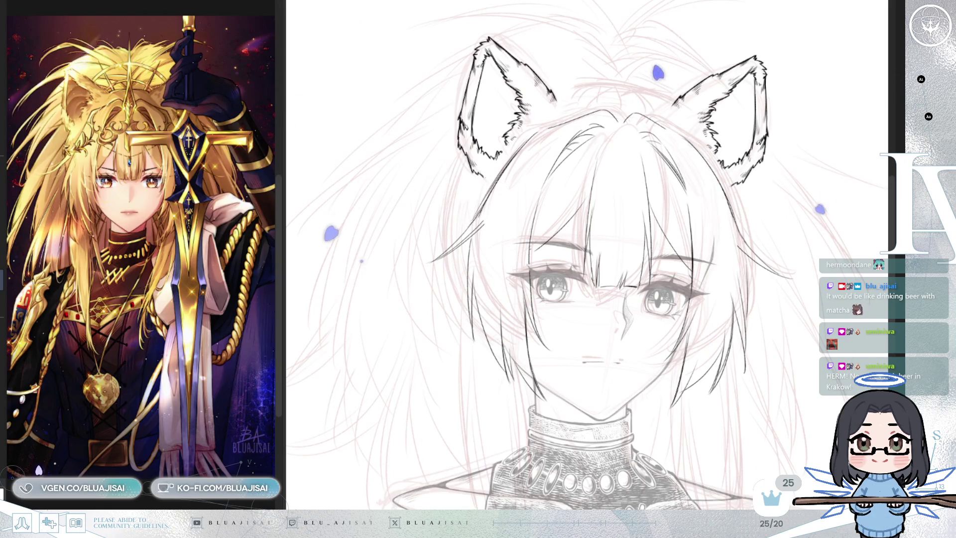
{"action": "key", "text": "ctrl+z"}
{"action": "key", "text": "ctrl+y"}
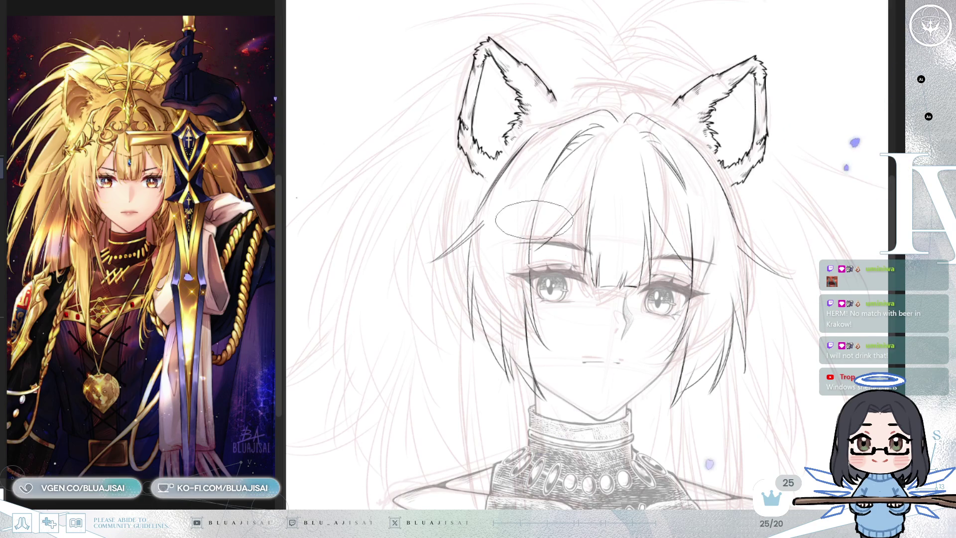
{"action": "left_click_drag", "start_coordinate": [673, 364], "coordinate": [674, 259]}
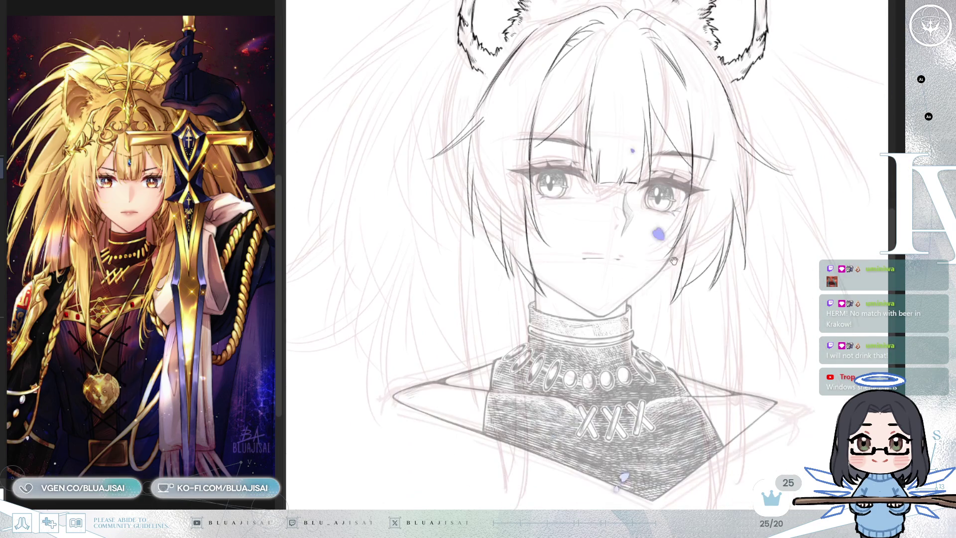